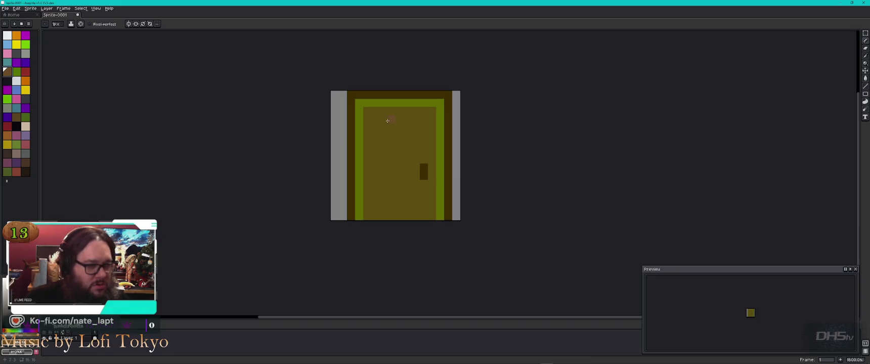
- Fill the inside of the door with brown using the Paint Bucket
{"action": "left_click", "coordinate": [25, 162]}
{"action": "left_click", "coordinate": [368, 128]}
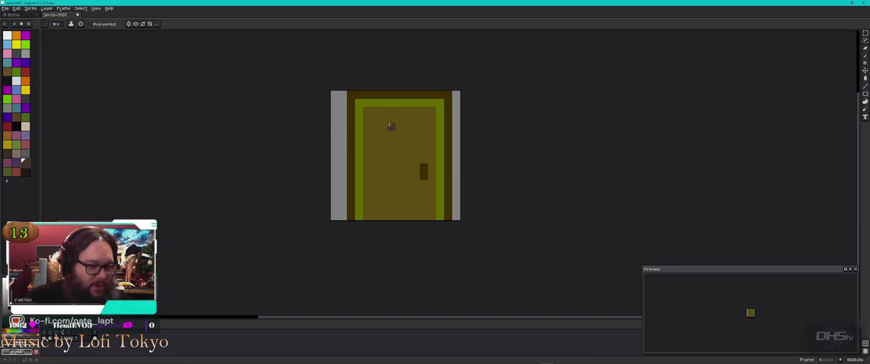
{"action": "left_click", "coordinate": [16, 117]}
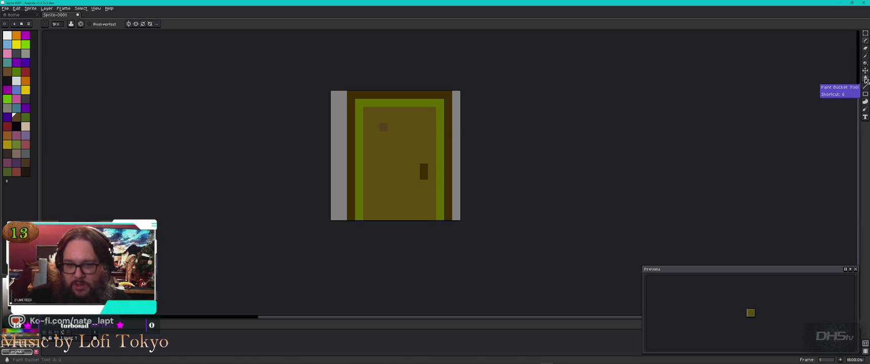
{"action": "key", "text": "g"}
{"action": "left_click", "coordinate": [407, 164]}
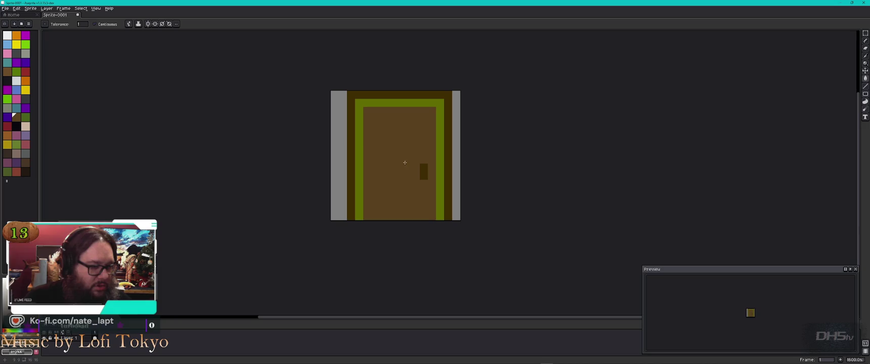
- Pencil a short diagonal of light-brown grain pixels near the door's top
{"action": "left_click", "coordinate": [7, 71]}
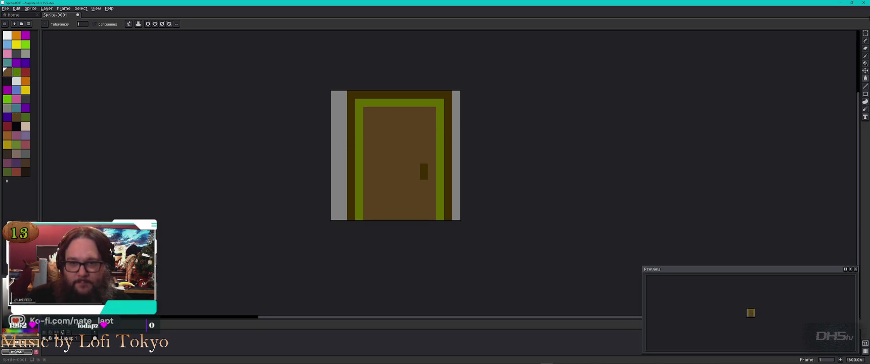
{"action": "key", "text": "b"}
{"action": "left_click", "coordinate": [383, 127]}
{"action": "left_click", "coordinate": [400, 143]}
{"action": "left_click", "coordinate": [392, 135]}
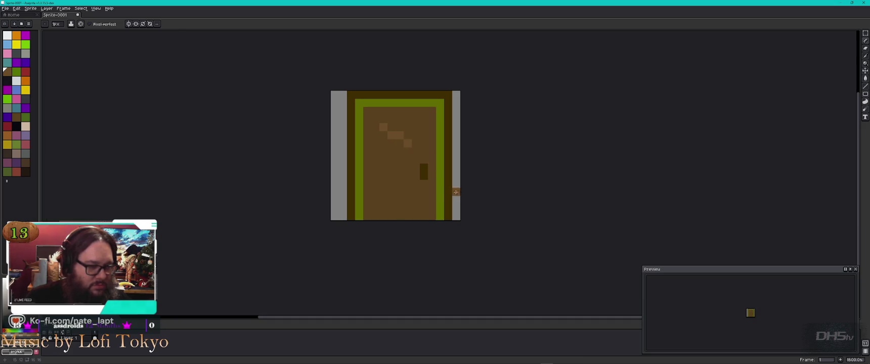
{"action": "key", "text": "alt+Tab"}
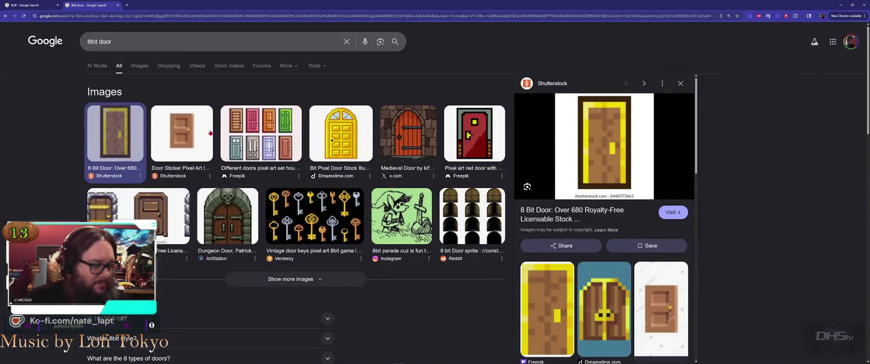
- Preview the Door Sticker Pixel Art and red pixel-art door references
{"action": "scroll", "coordinate": [622, 131], "scroll_direction": "down", "scroll_amount": 5}
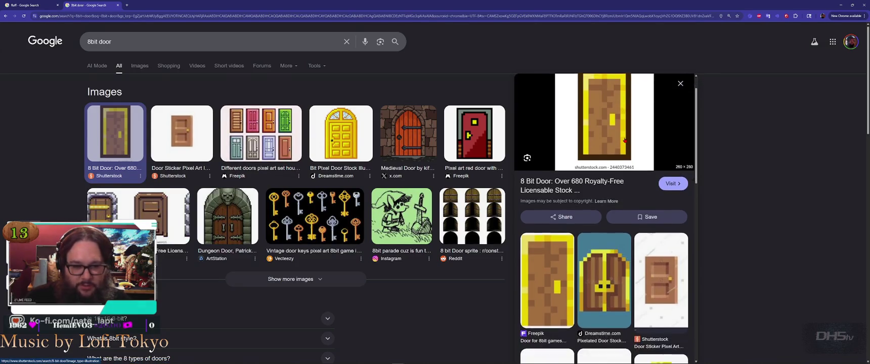
{"action": "scroll", "coordinate": [635, 169], "scroll_direction": "up", "scroll_amount": 1}
{"action": "left_click", "coordinate": [636, 171]}
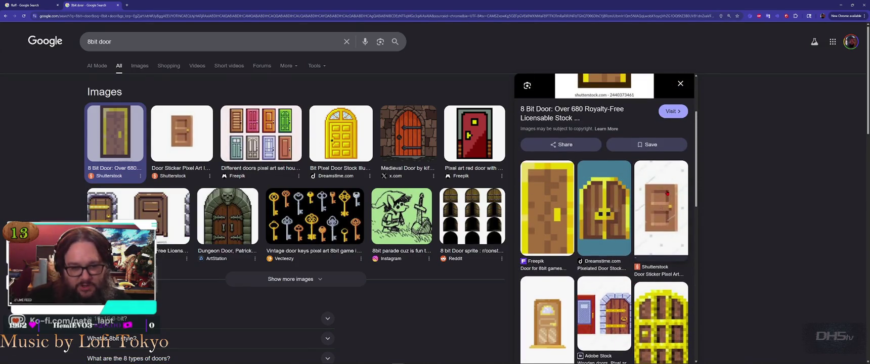
{"action": "scroll", "coordinate": [589, 192], "scroll_direction": "down", "scroll_amount": 2}
{"action": "scroll", "coordinate": [589, 192], "scroll_direction": "down", "scroll_amount": 1}
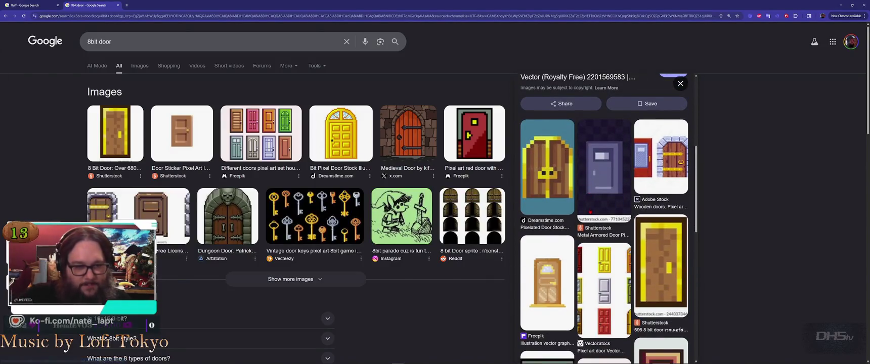
{"action": "scroll", "coordinate": [593, 213], "scroll_direction": "down", "scroll_amount": 3}
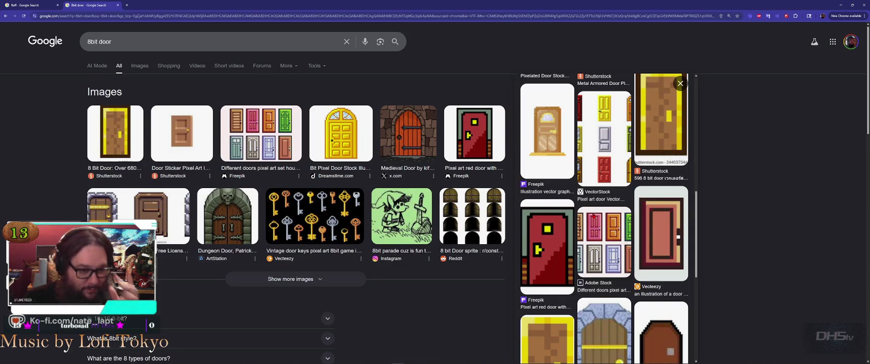
{"action": "left_click", "coordinate": [545, 246]}
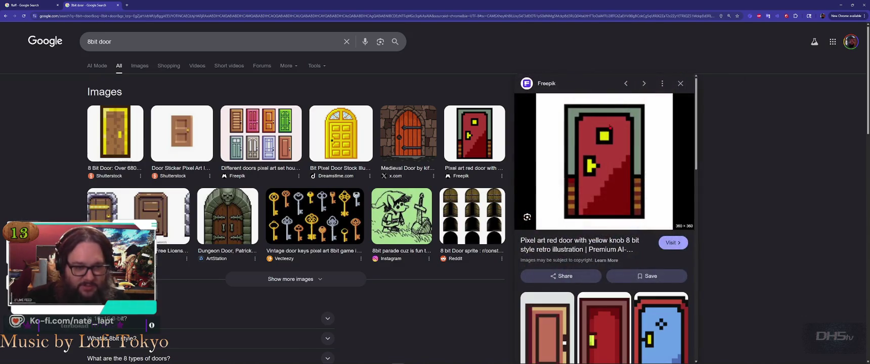
- Preview the Pixel art door Vectors and open-and-closed door references, then return to Aseprite
{"action": "scroll", "coordinate": [623, 185], "scroll_direction": "down", "scroll_amount": 1}
{"action": "scroll", "coordinate": [622, 203], "scroll_direction": "down", "scroll_amount": 2}
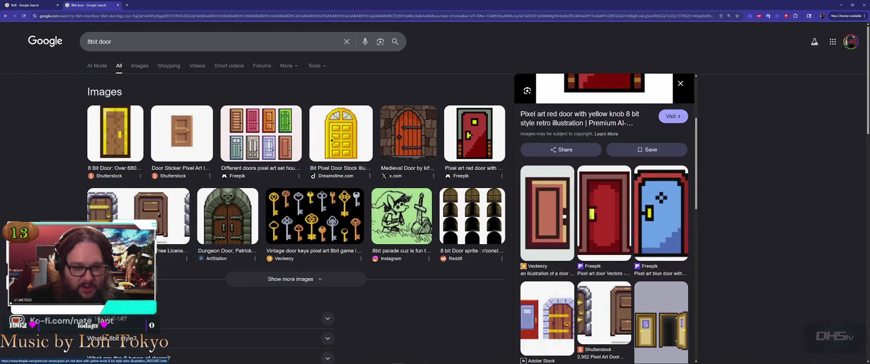
{"action": "left_click", "coordinate": [628, 245]}
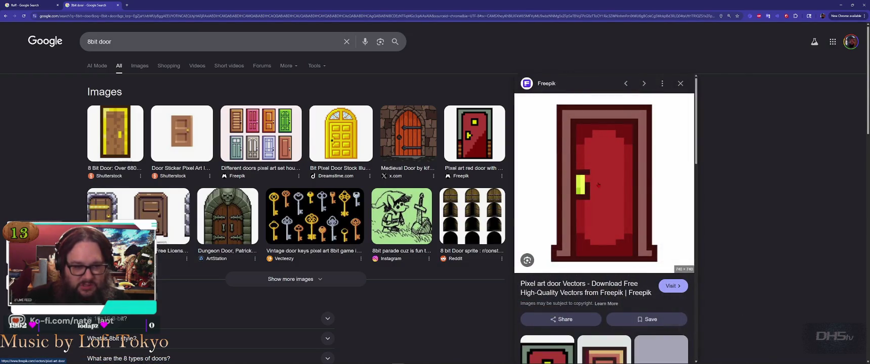
{"action": "scroll", "coordinate": [593, 178], "scroll_direction": "down", "scroll_amount": 4}
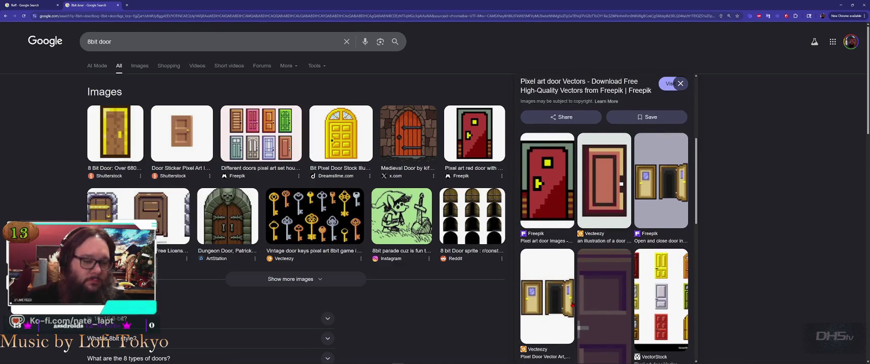
{"action": "left_click", "coordinate": [567, 298]}
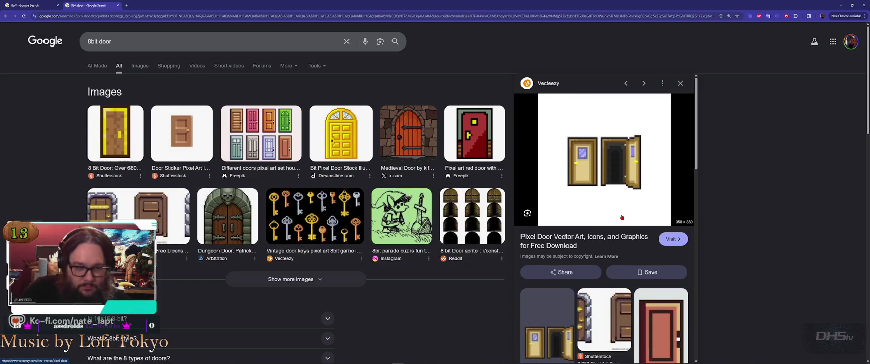
{"action": "key", "text": "alt+Tab"}
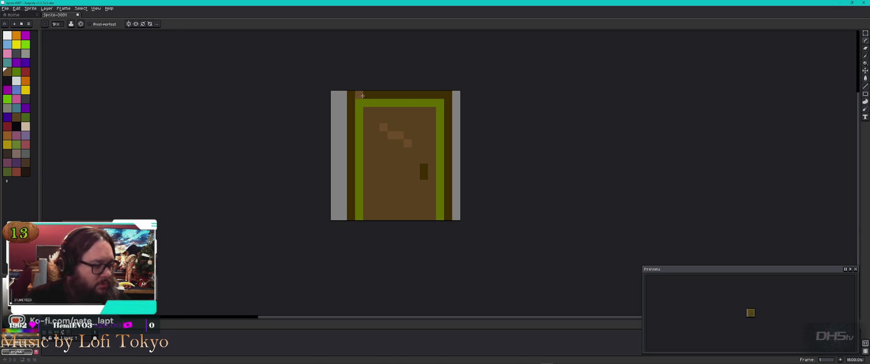
- Add lighter brown pixels along the top frame and cover the diagonal grain with door brown
{"action": "left_click", "coordinate": [25, 162]}
{"action": "left_click_drag", "start_coordinate": [368, 94], "coordinate": [384, 95]}
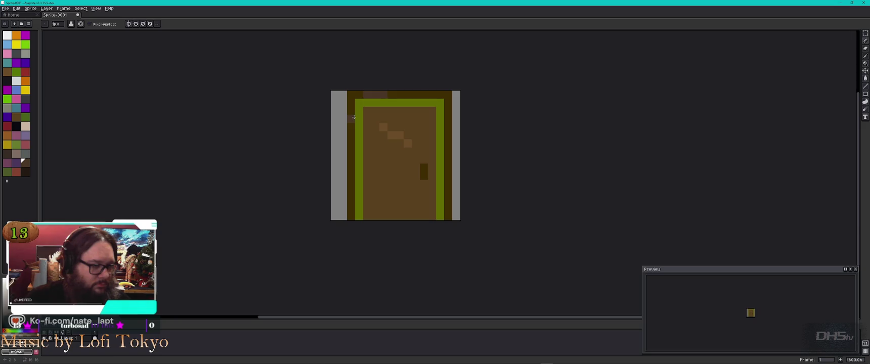
{"action": "left_click", "coordinate": [399, 121], "text": "alt"}
{"action": "left_click_drag", "start_coordinate": [384, 128], "coordinate": [393, 136]}
- Check the reference, then add a lighter pixel on the left frame
{"action": "left_click", "coordinate": [378, 93], "text": "alt"}
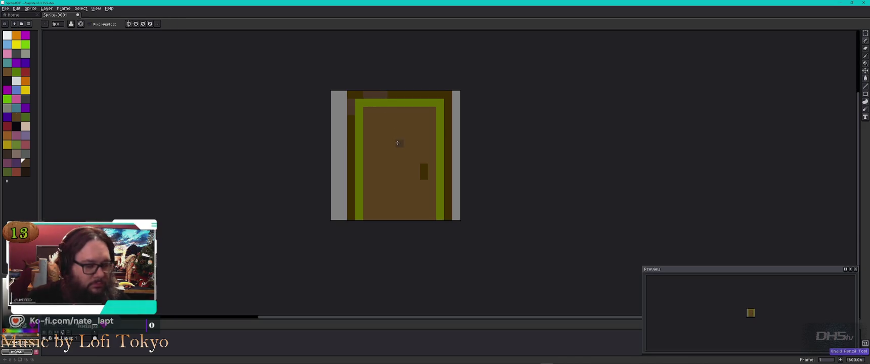
{"action": "key", "text": "alt+Tab"}
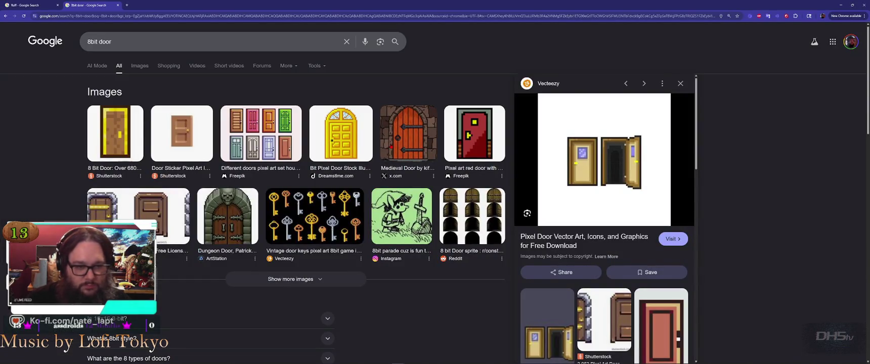
{"action": "key", "text": "alt+Tab"}
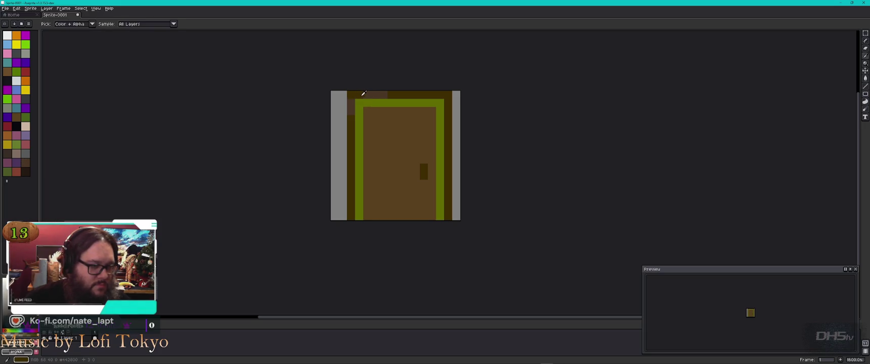
{"action": "left_click", "coordinate": [387, 97], "text": "alt"}
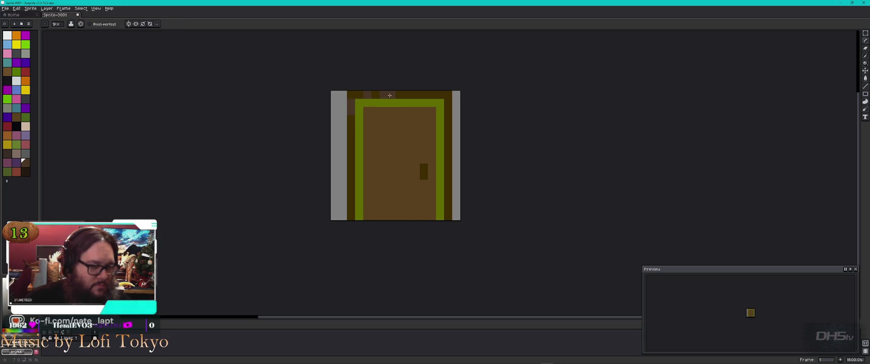
{"action": "left_click", "coordinate": [353, 127]}
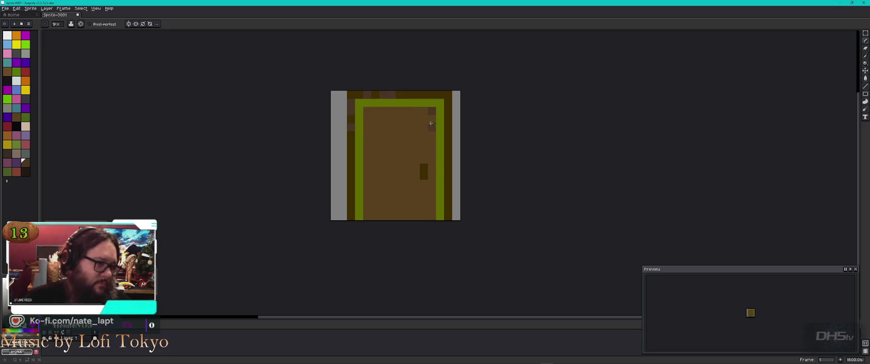
- Compare the door against the reference images again and pick yellow for the doorknob
{"action": "key", "text": "alt"}
{"action": "key", "text": "alt+Tab"}
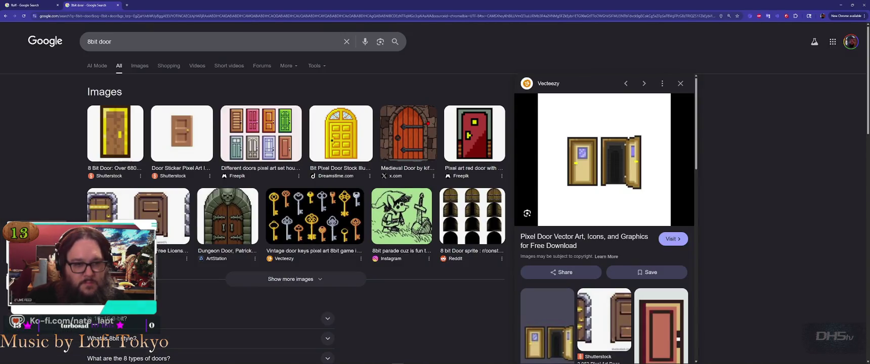
{"action": "key", "text": "alt+Tab"}
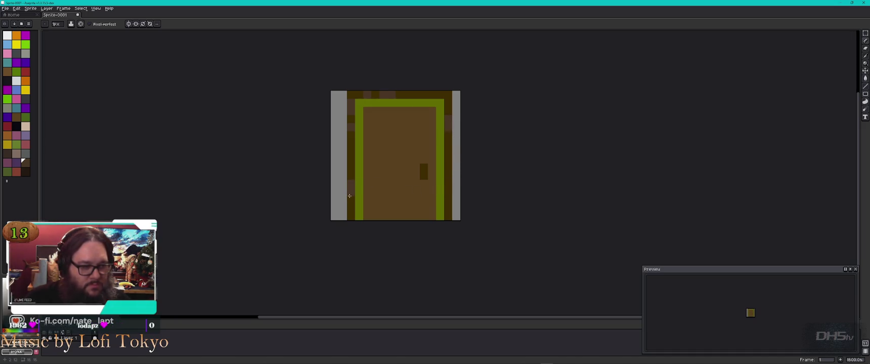
{"action": "key", "text": "alt+Tab"}
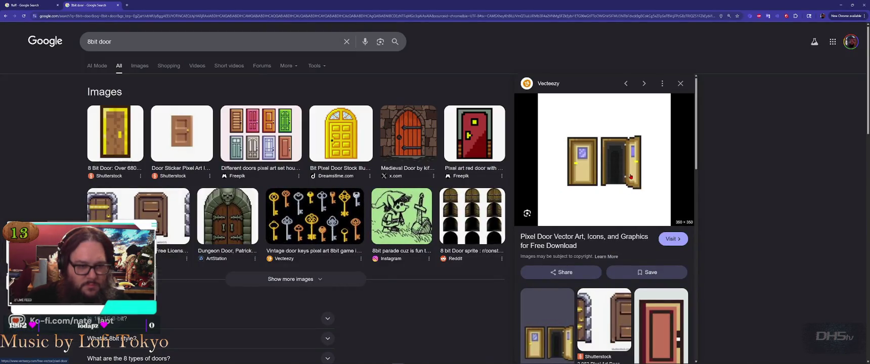
{"action": "key", "text": "alt+Tab"}
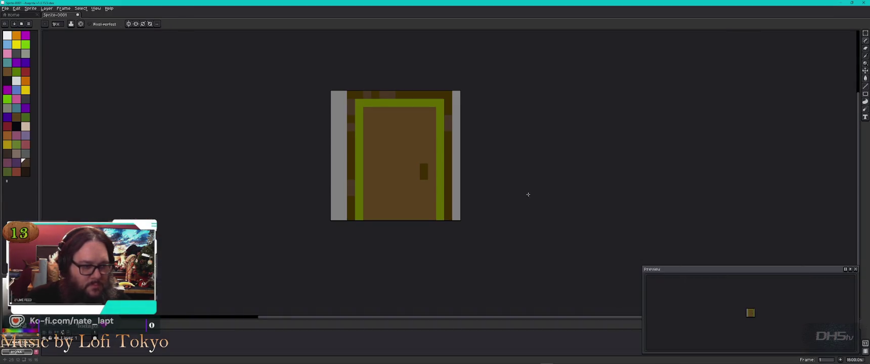
{"action": "left_click", "coordinate": [25, 90]}
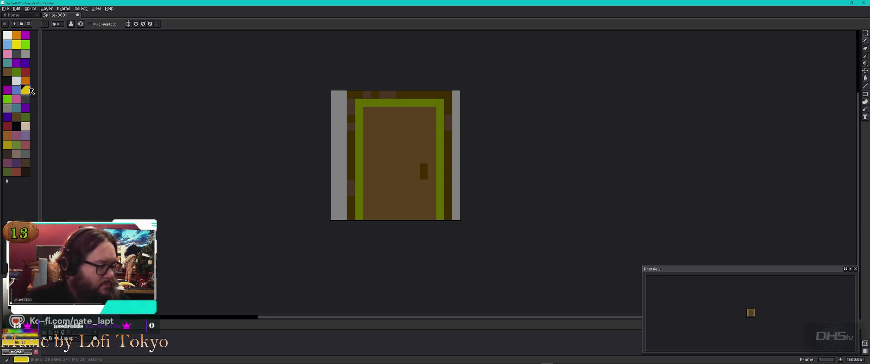
{"action": "left_click", "coordinate": [424, 167]}
{"action": "left_click", "coordinate": [424, 176]}
{"action": "key", "text": "ctrl+z"}
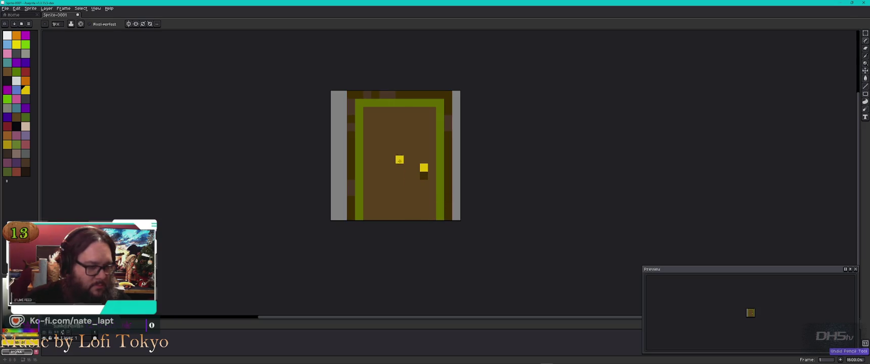
{"action": "left_click", "coordinate": [409, 172], "text": "alt"}
{"action": "left_click", "coordinate": [424, 175]}
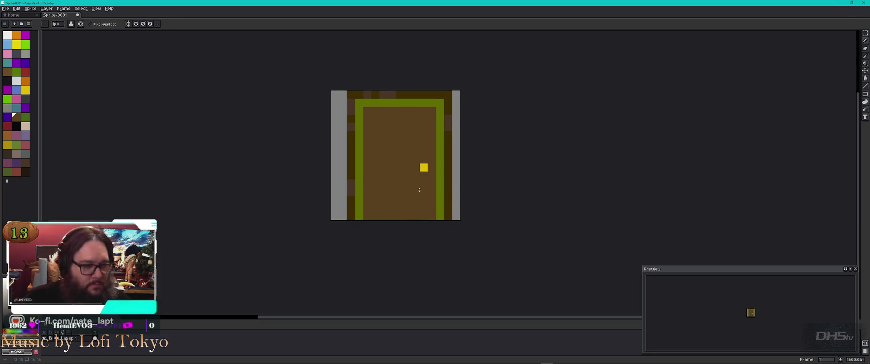
{"action": "left_click", "coordinate": [16, 45]}
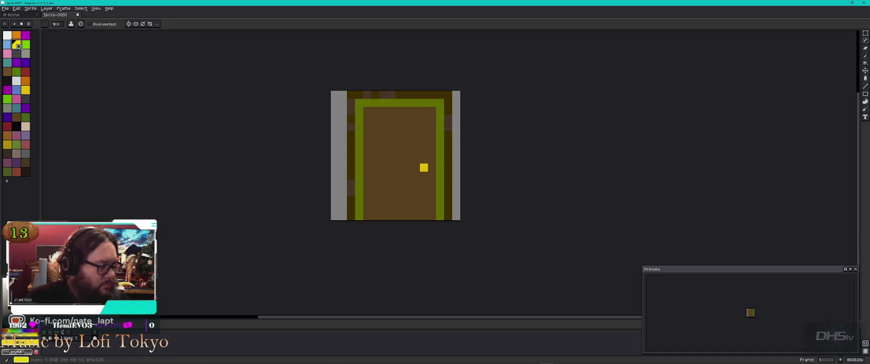
{"action": "left_click", "coordinate": [7, 144]}
{"action": "left_click", "coordinate": [424, 167]}
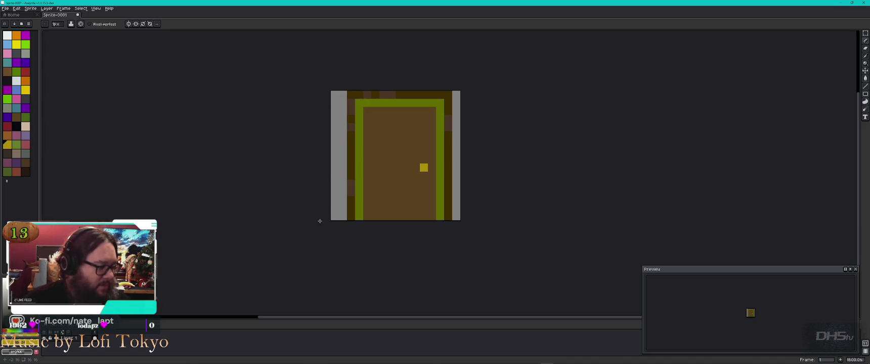
- Paint dark grey pixels on the right side, undoing the ones that hit the green frame
{"action": "left_click", "coordinate": [25, 99]}
{"action": "left_click", "coordinate": [441, 102]}
{"action": "left_click", "coordinate": [438, 117]}
{"action": "left_click", "coordinate": [439, 110]}
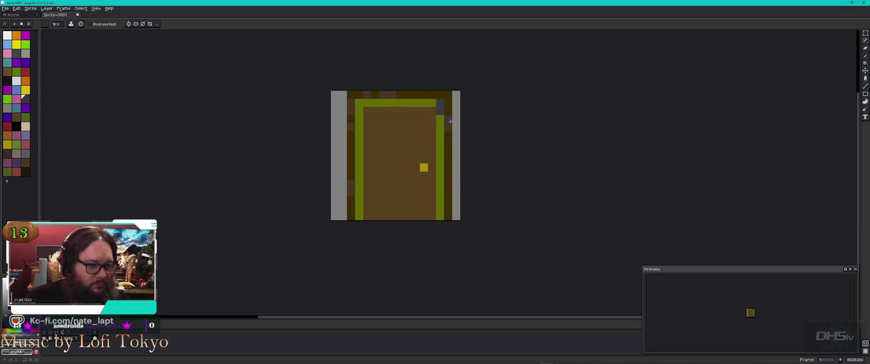
{"action": "key", "text": "ctrl+z"}
{"action": "key", "text": "ctrl+z"}
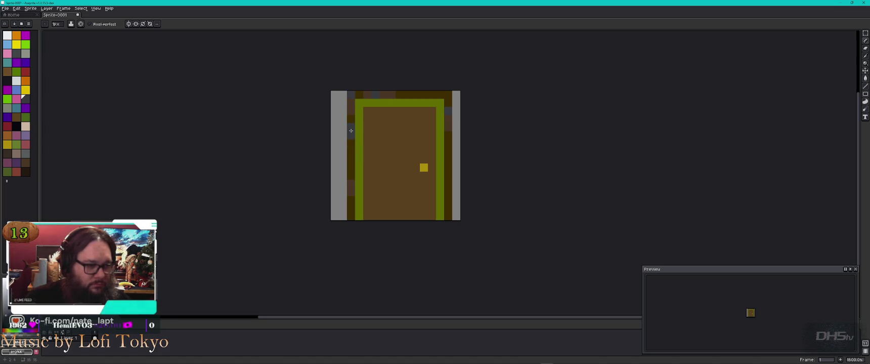
- Add a grey-blue pixel to the left dark strip and settle on the dark grey swatch
{"action": "left_click", "coordinate": [352, 176]}
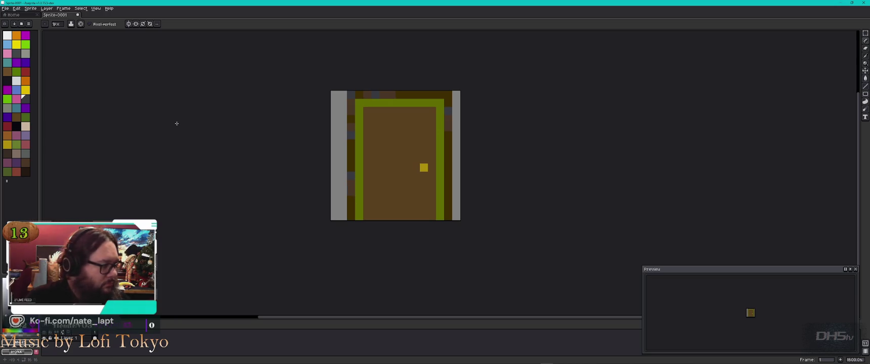
{"action": "left_click", "coordinate": [25, 53]}
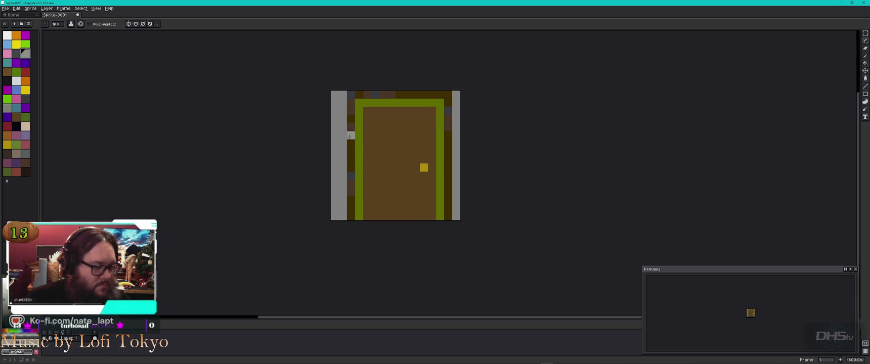
{"action": "left_click", "coordinate": [20, 57]}
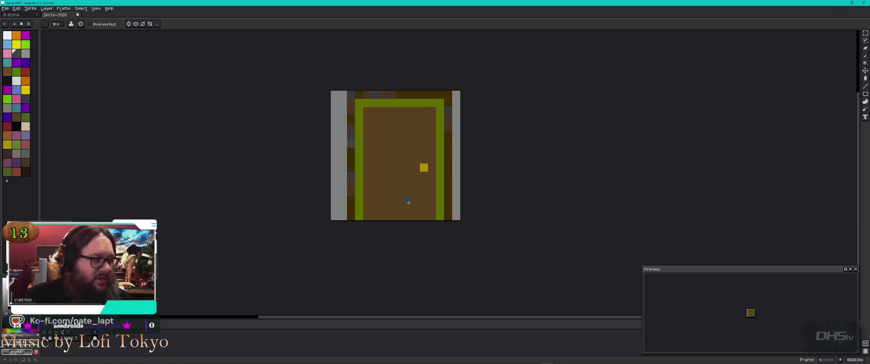
{"action": "key", "text": "alt+Tab"}
{"action": "key", "text": "alt+Tab"}
{"action": "key", "text": "alt+Tab"}
{"action": "key", "text": "alt+Tab"}
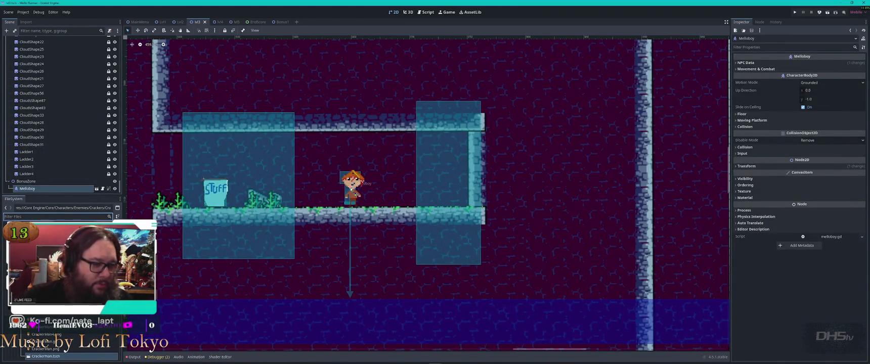
{"action": "key", "text": "alt+Tab"}
{"action": "key", "text": "alt+Tab"}
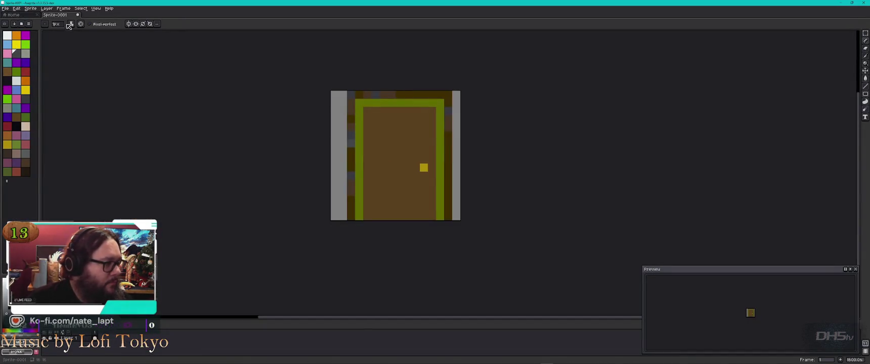
{"action": "left_click", "coordinate": [6, 9]}
- Open MelloBoy.aseprite from recent files, inspect the character, then return to the Sprite-0001 tab
{"action": "mouse_move", "coordinate": [31, 26]}
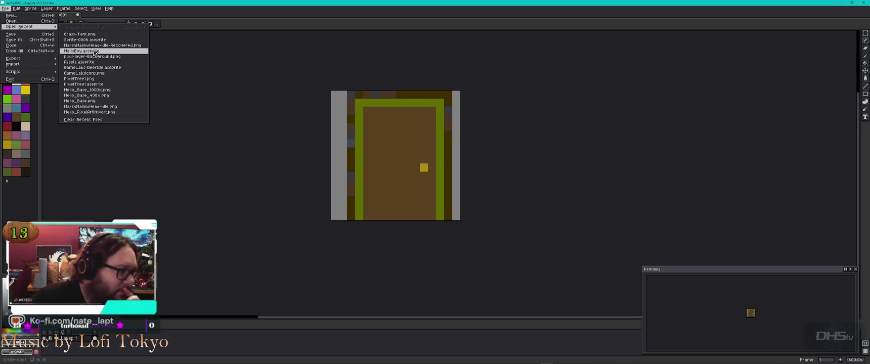
{"action": "left_click", "coordinate": [98, 51]}
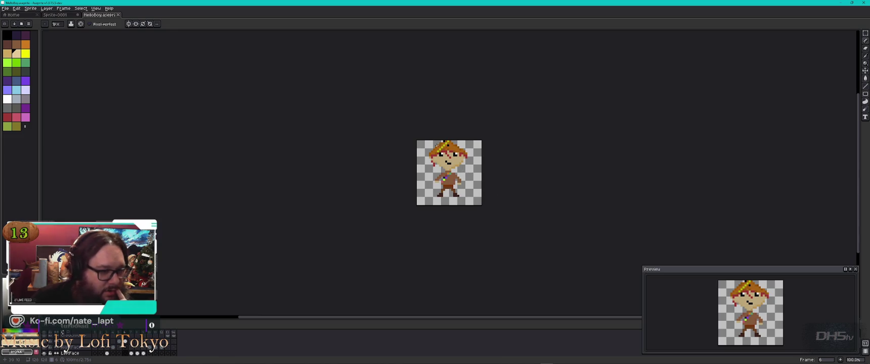
{"action": "scroll", "coordinate": [464, 169], "scroll_direction": "up", "scroll_amount": 10}
{"action": "scroll", "coordinate": [418, 127], "scroll_direction": "down", "scroll_amount": 10}
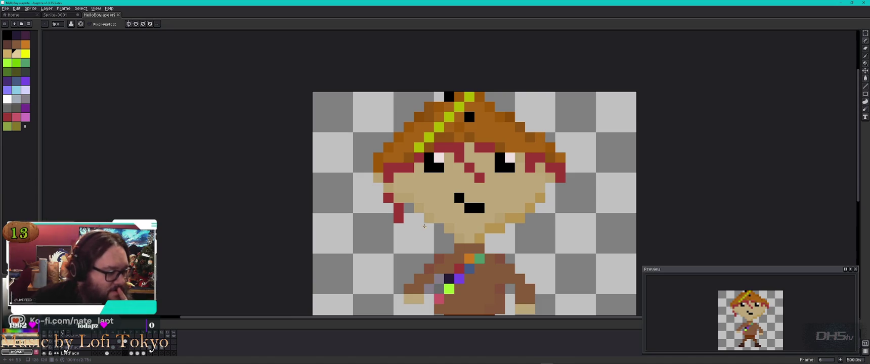
{"action": "scroll", "coordinate": [529, 185], "scroll_direction": "down", "scroll_amount": 5}
{"action": "scroll", "coordinate": [528, 185], "scroll_direction": "up", "scroll_amount": 5}
{"action": "scroll", "coordinate": [528, 185], "scroll_direction": "down", "scroll_amount": 1}
{"action": "left_click_drag", "start_coordinate": [539, 213], "coordinate": [455, 162]}
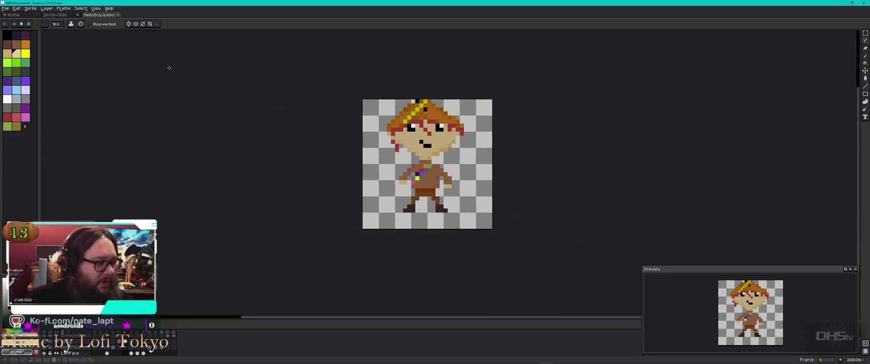
{"action": "left_click", "coordinate": [60, 15]}
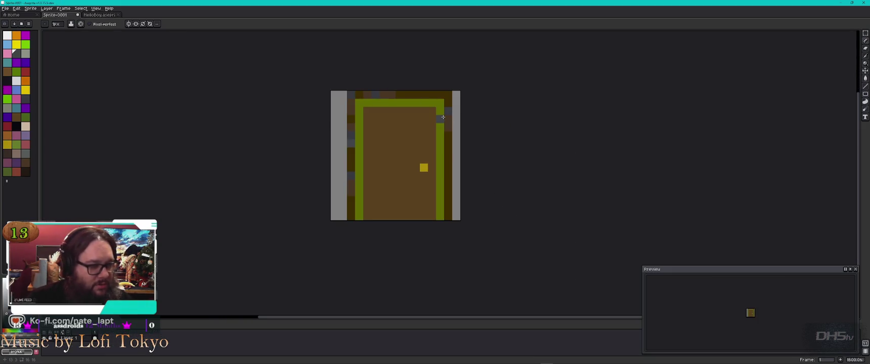
{"action": "left_click", "coordinate": [35, 9]}
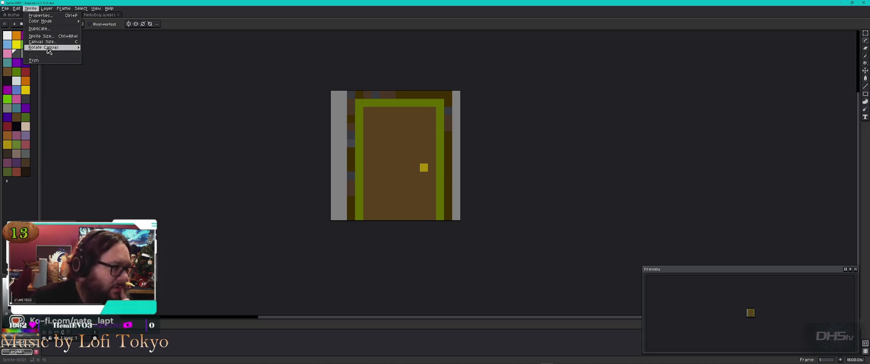
{"action": "left_click", "coordinate": [43, 41]}
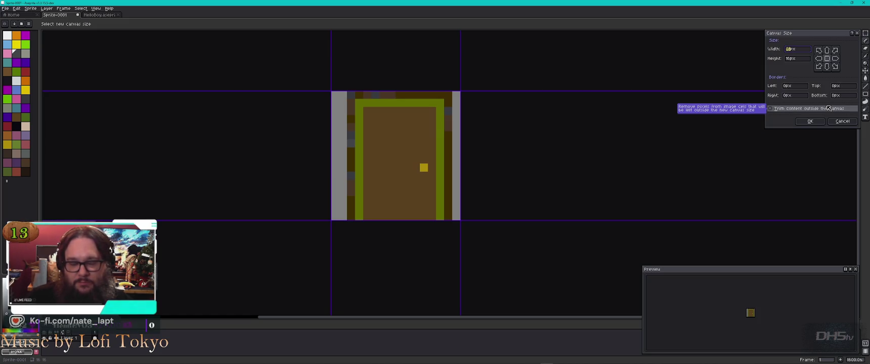
{"action": "type", "text": "64"}
{"action": "type", "text": "64"}
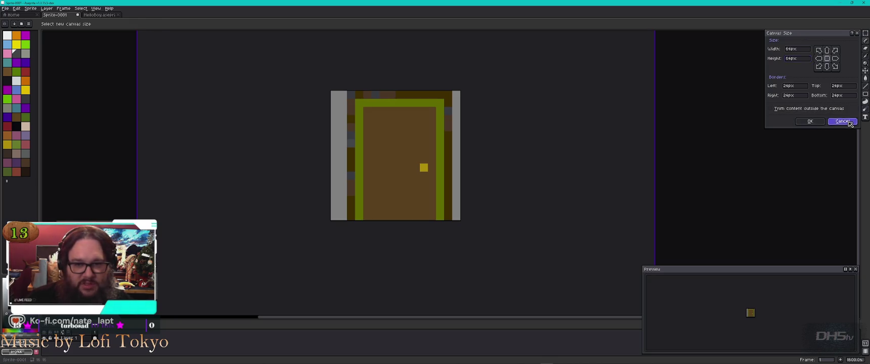
{"action": "left_click", "coordinate": [843, 122]}
{"action": "left_click", "coordinate": [46, 9]}
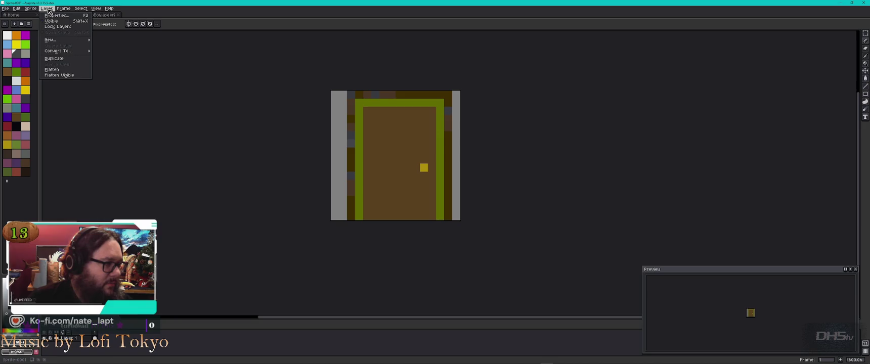
{"action": "mouse_move", "coordinate": [77, 52]}
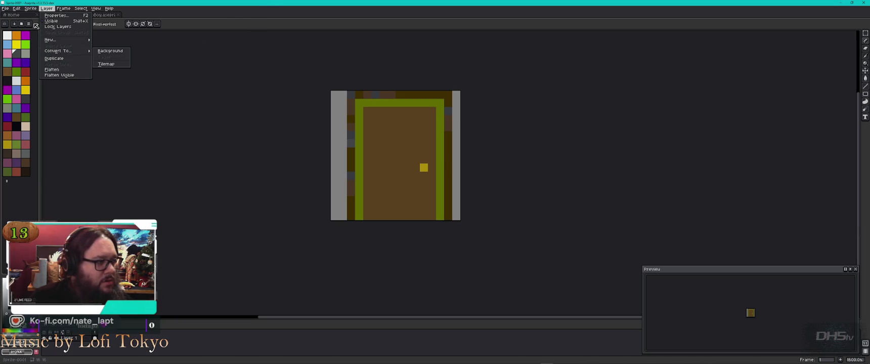
{"action": "left_click", "coordinate": [155, 11]}
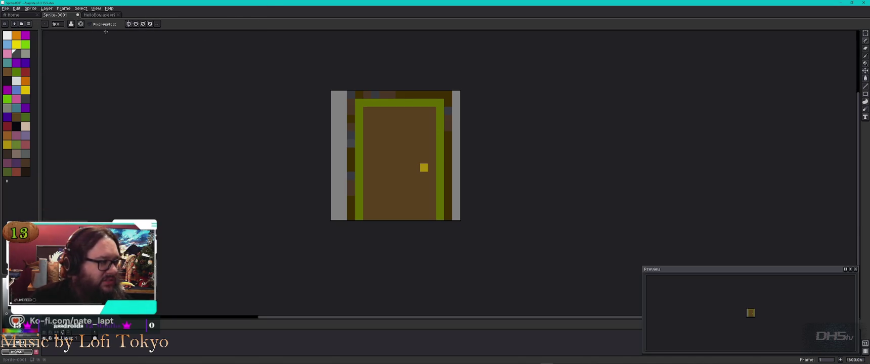
- Start Export As and name the output file Door
{"action": "left_click", "coordinate": [6, 9]}
{"action": "mouse_move", "coordinate": [58, 61]}
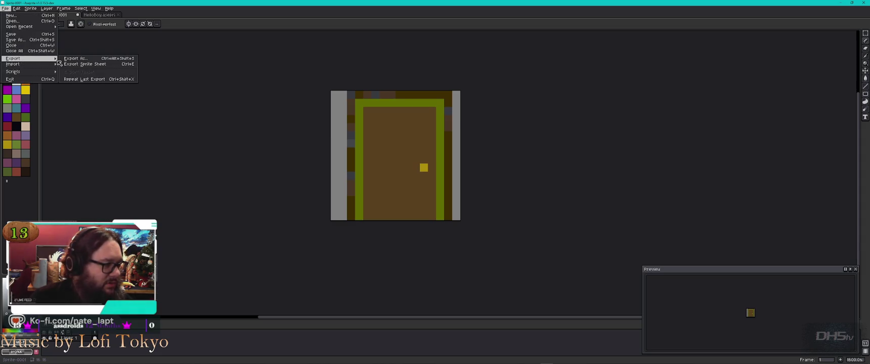
{"action": "left_click", "coordinate": [102, 58]}
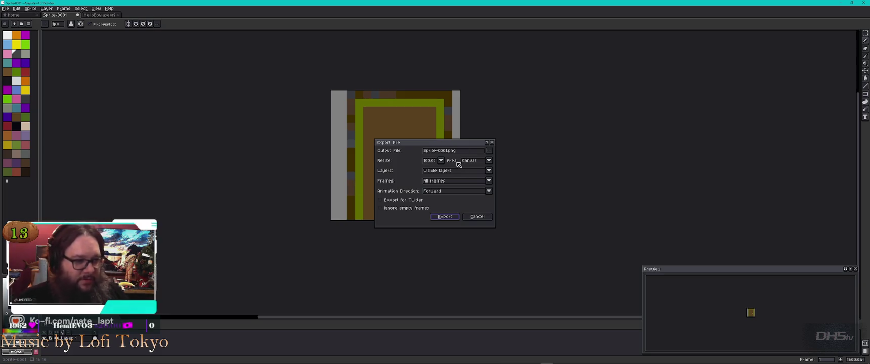
{"action": "left_click", "coordinate": [441, 160]}
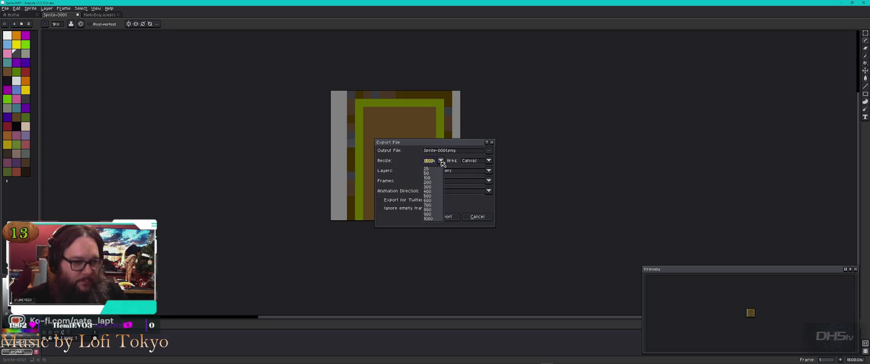
{"action": "left_click", "coordinate": [441, 161]}
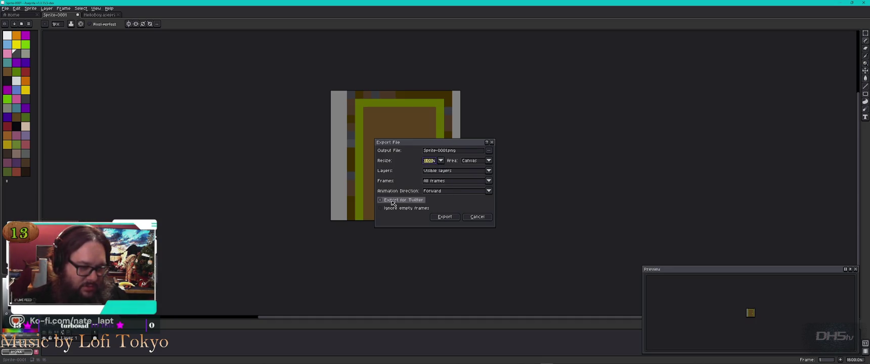
{"action": "left_click", "coordinate": [448, 152]}
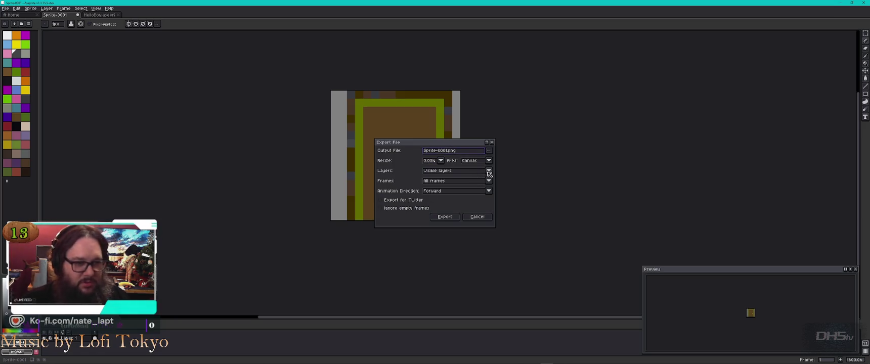
{"action": "left_click", "coordinate": [490, 153]}
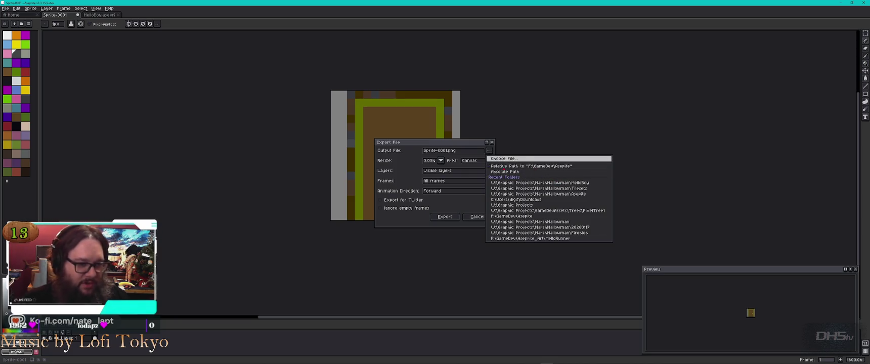
{"action": "left_click", "coordinate": [502, 159]}
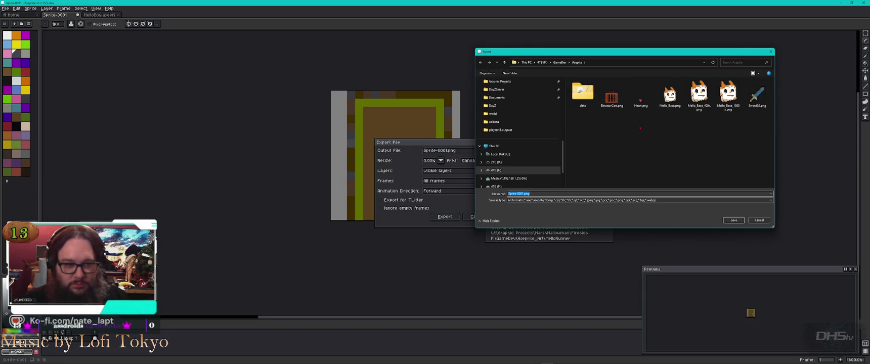
{"action": "type", "text": "Door"}
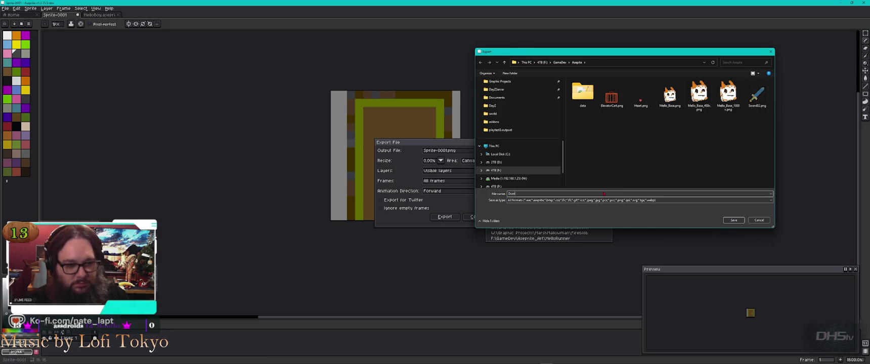
{"action": "key", "text": "Return"}
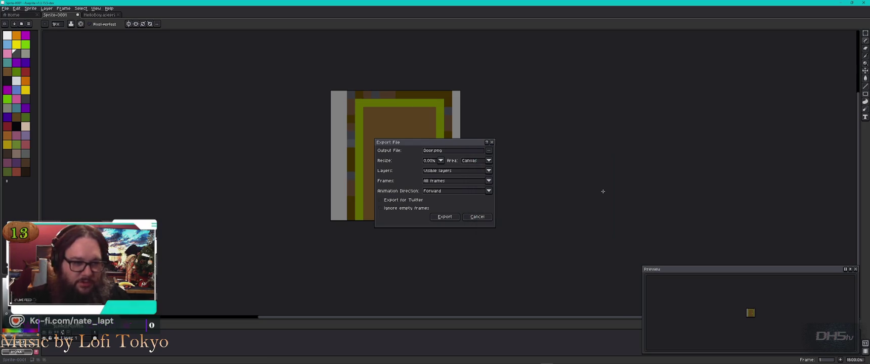
- Set resize to 200% with Canvas as the area and export Door.png
{"action": "left_click", "coordinate": [426, 161]}
{"action": "left_click", "coordinate": [429, 183]}
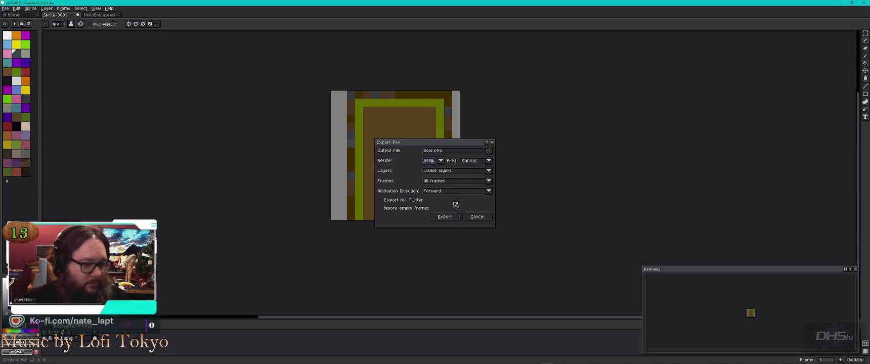
{"action": "left_click", "coordinate": [473, 162]}
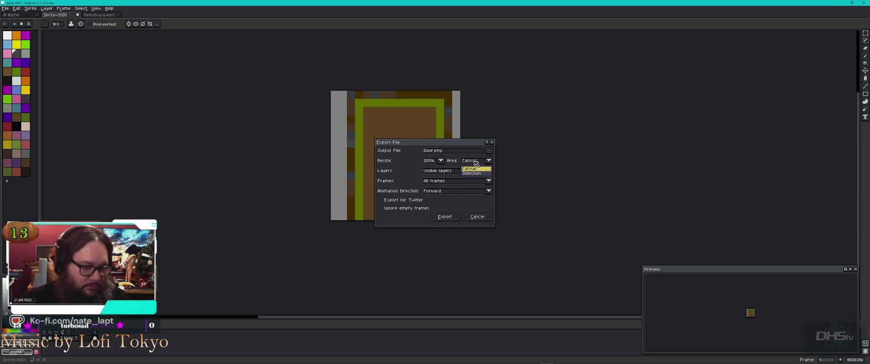
{"action": "left_click", "coordinate": [475, 169]}
{"action": "left_click", "coordinate": [443, 217]}
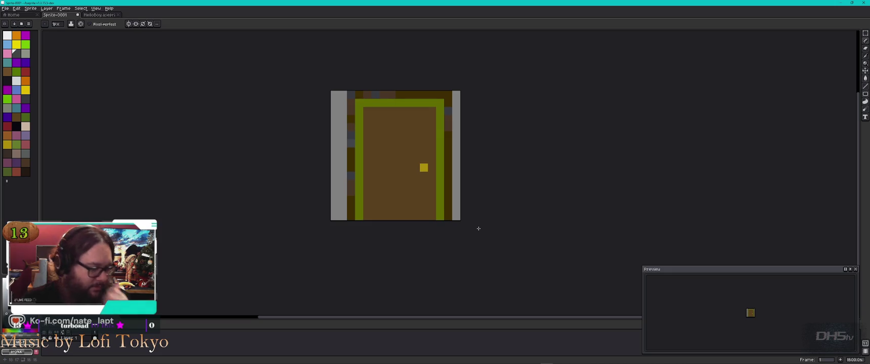
- Browse F:\GameDev's Asepite, Assets and EXPORTS folders in File Explorer, then return to Aseprite
{"action": "key", "text": "alt+Tab"}
{"action": "key", "text": "alt+Tab"}
{"action": "key", "text": "alt+Tab"}
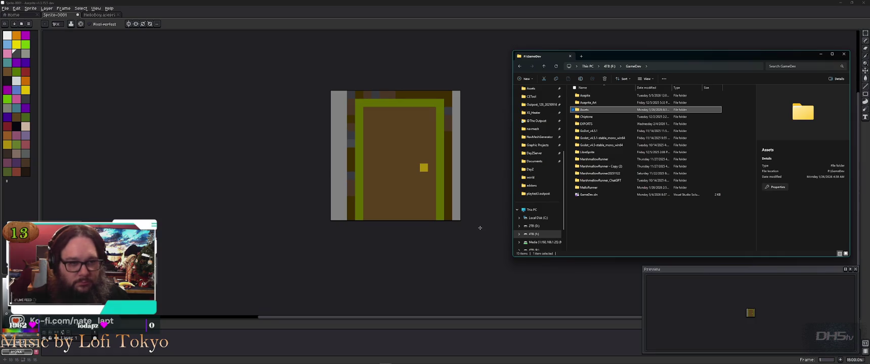
{"action": "key", "text": "Up"}
{"action": "key", "text": "Up"}
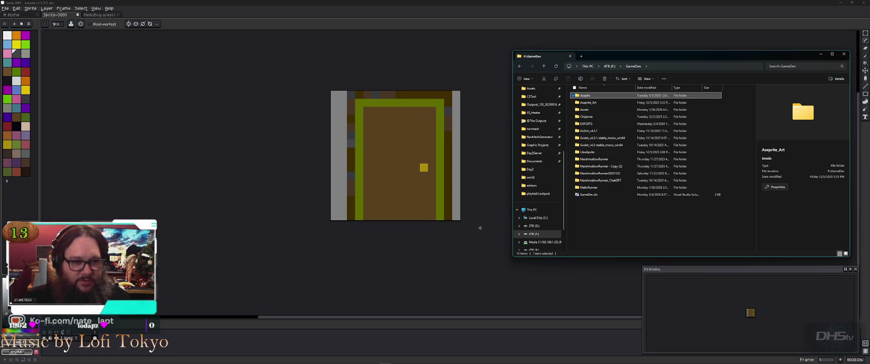
{"action": "key", "text": "Return"}
{"action": "key", "text": "BackSpace"}
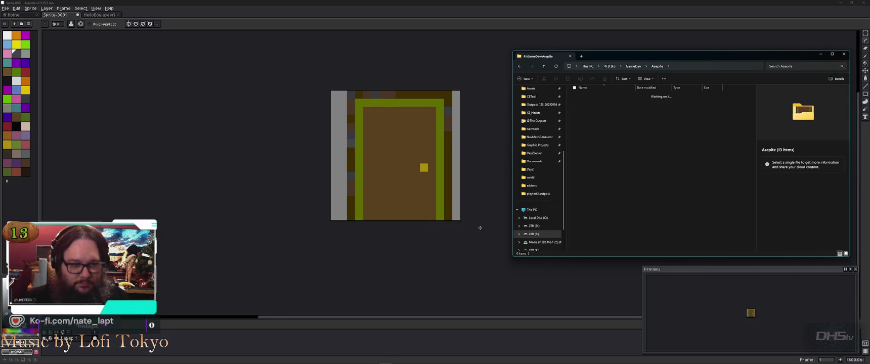
{"action": "key", "text": "Down"}
{"action": "key", "text": "Down"}
{"action": "key", "text": "Return"}
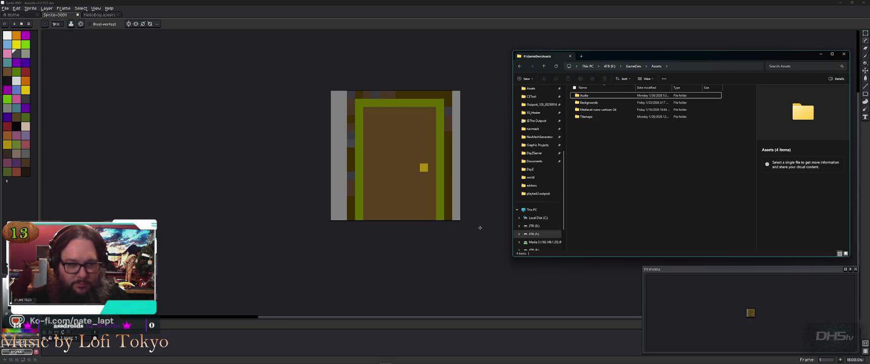
{"action": "key", "text": "BackSpace"}
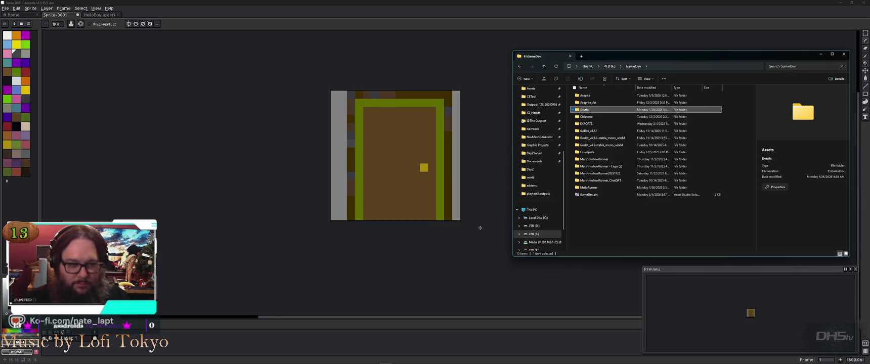
{"action": "key", "text": "Down"}
{"action": "key", "text": "Down"}
{"action": "key", "text": "Return"}
{"action": "key", "text": "BackSpace"}
{"action": "left_click", "coordinate": [280, 24]}
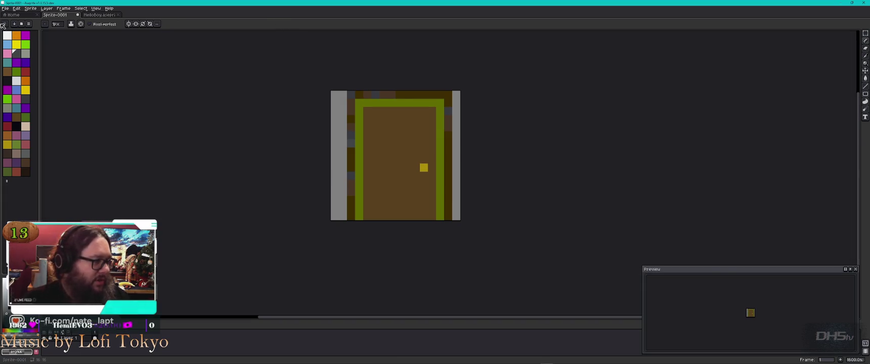
{"action": "left_click", "coordinate": [5, 8]}
{"action": "mouse_move", "coordinate": [19, 58]}
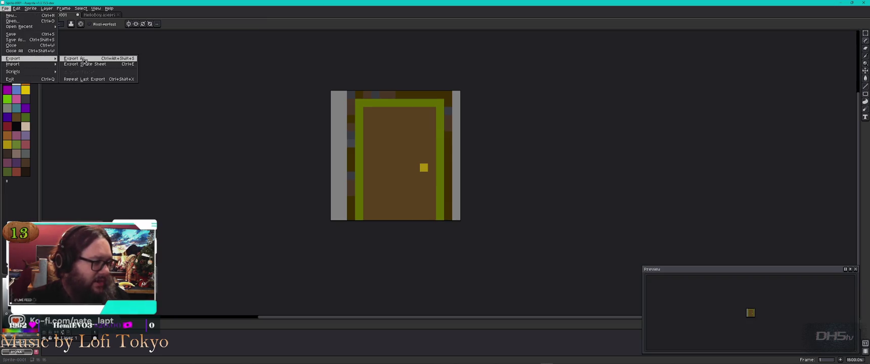
{"action": "left_click", "coordinate": [88, 62]}
{"action": "left_click", "coordinate": [489, 151]}
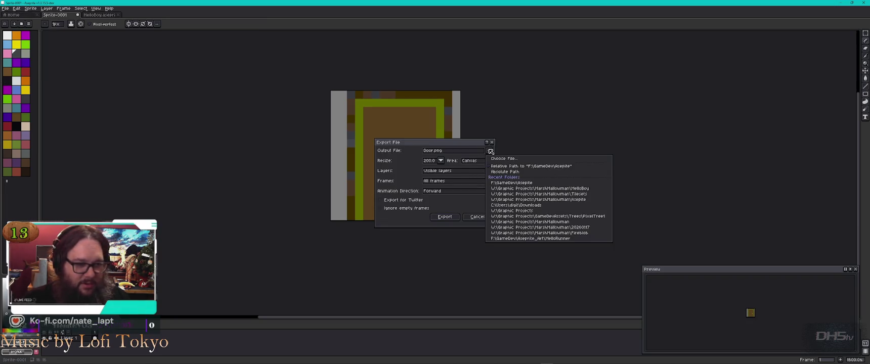
{"action": "left_click", "coordinate": [557, 168]}
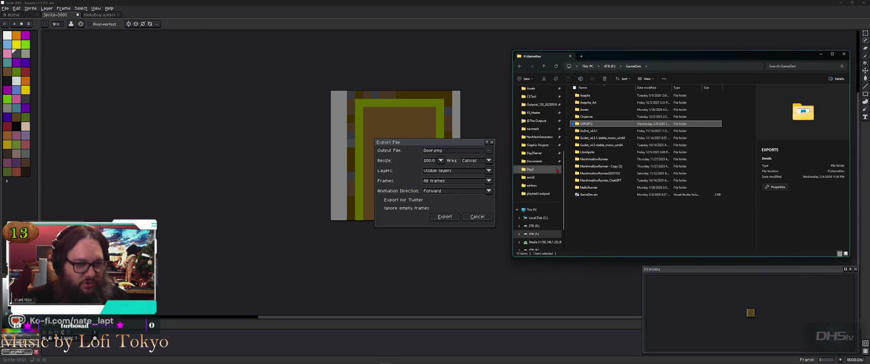
{"action": "double_click", "coordinate": [584, 96]}
{"action": "left_click", "coordinate": [589, 117]}
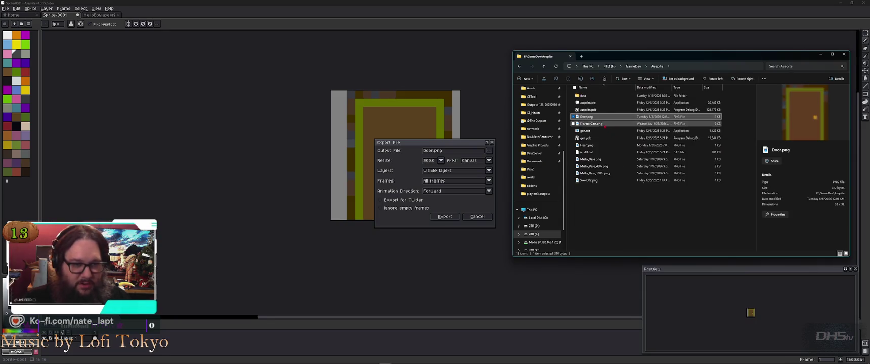
{"action": "double_click", "coordinate": [597, 118]}
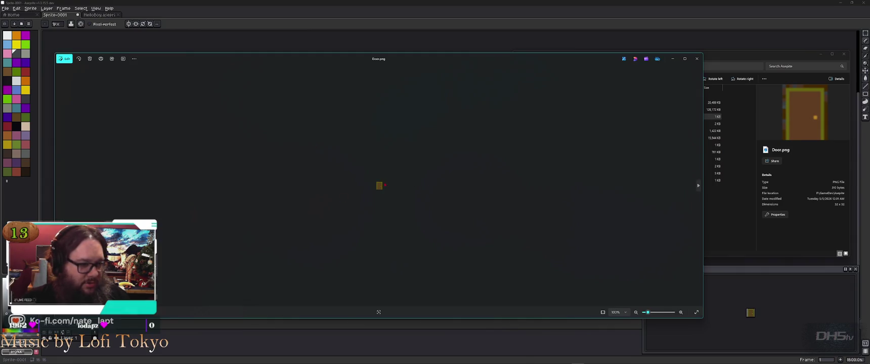
{"action": "scroll", "coordinate": [380, 186], "scroll_direction": "up", "scroll_amount": 5}
{"action": "left_click", "coordinate": [695, 59]}
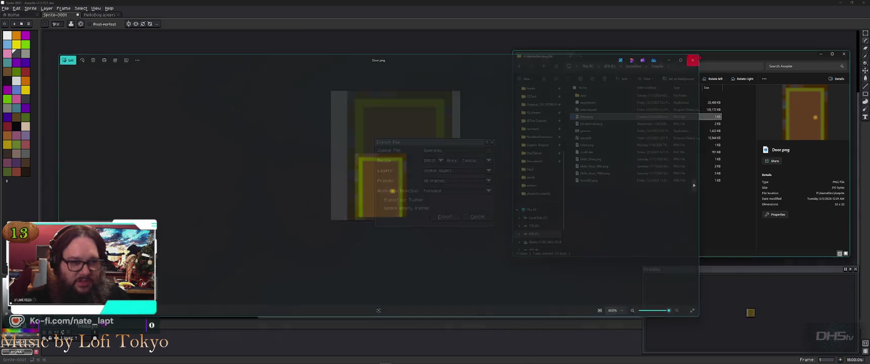
{"action": "left_click", "coordinate": [493, 145]}
{"action": "left_click", "coordinate": [492, 142]}
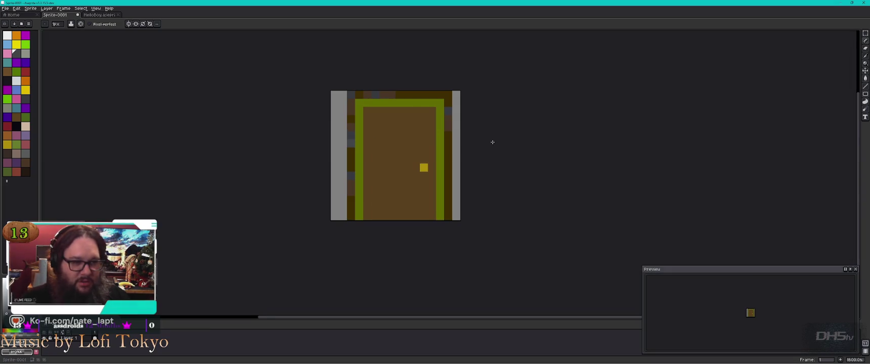
{"action": "key", "text": "alt+Tab"}
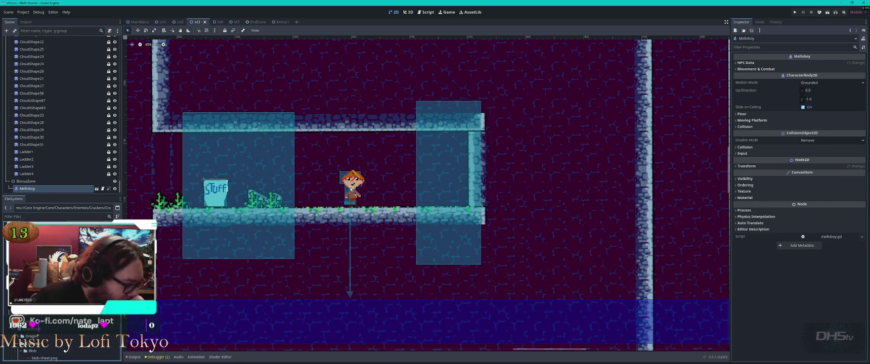
- Open res://Core Engine/Core/Objects/ in the FileSystem dock, then bring up the Explorer window showing Door.png
{"action": "scroll", "coordinate": [35, 347], "scroll_direction": "down", "scroll_amount": 1}
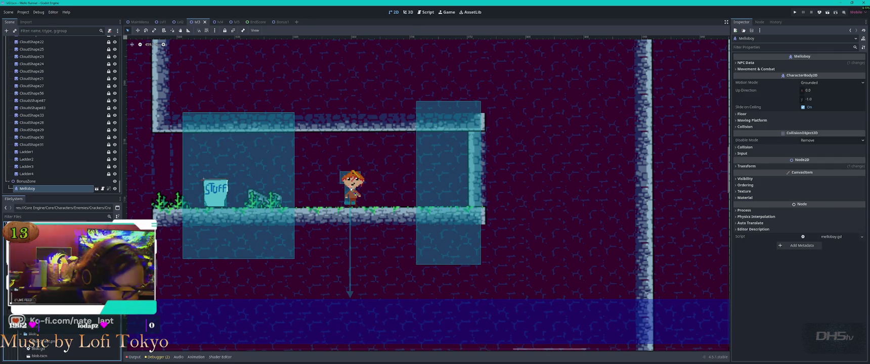
{"action": "left_click", "coordinate": [31, 327]}
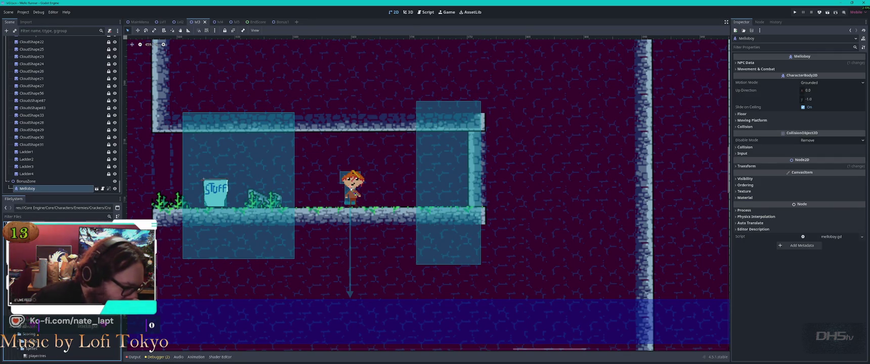
{"action": "scroll", "coordinate": [40, 346], "scroll_direction": "down", "scroll_amount": 3}
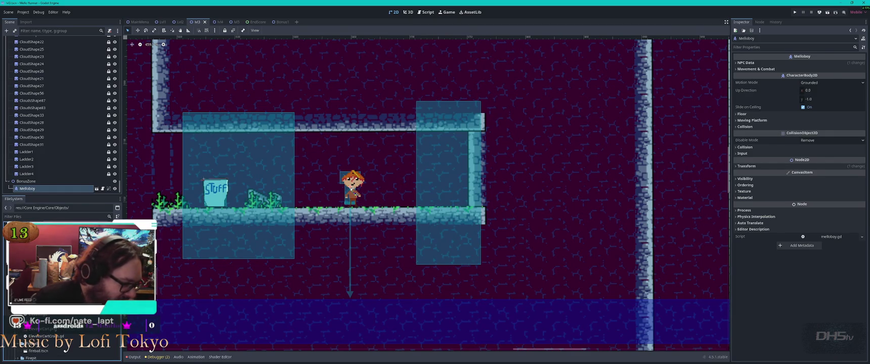
{"action": "scroll", "coordinate": [40, 347], "scroll_direction": "down", "scroll_amount": 5}
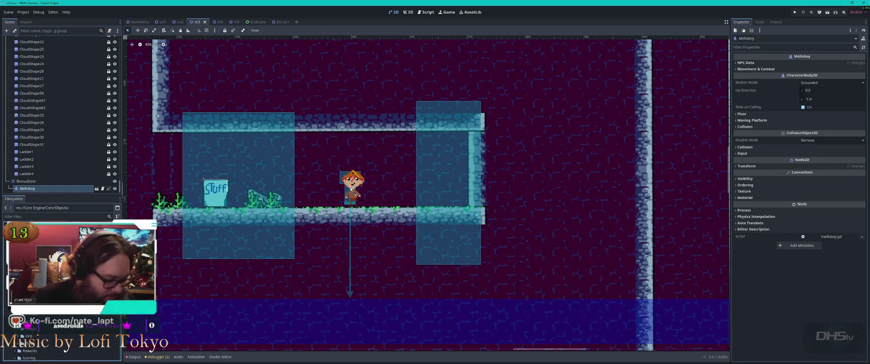
{"action": "key", "text": "alt+Tab"}
{"action": "key", "text": "alt+Tab"}
{"action": "key", "text": "alt+Tab"}
{"action": "key", "text": "Tab"}
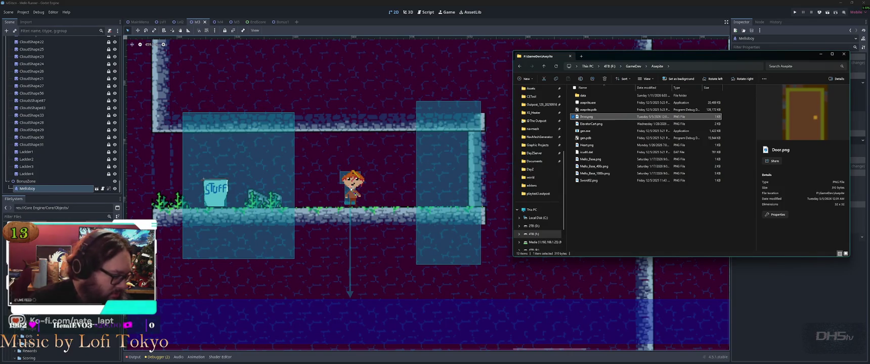
- Drop Door.png into the corridor as a Door sprite and nudge it one pixel left
{"action": "mouse_move", "coordinate": [34, 350]}
{"action": "left_mouse_down"}
{"action": "mouse_move", "coordinate": [334, 271]}
{"action": "mouse_move", "coordinate": [445, 205]}
{"action": "mouse_move", "coordinate": [446, 190]}
{"action": "left_mouse_up"}
{"action": "left_click", "coordinate": [506, 223]}
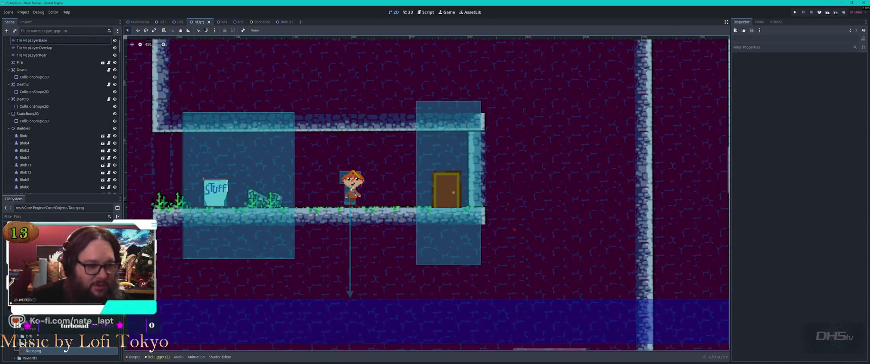
{"action": "scroll", "coordinate": [541, 214], "scroll_direction": "up", "scroll_amount": 3}
{"action": "left_click", "coordinate": [350, 182]}
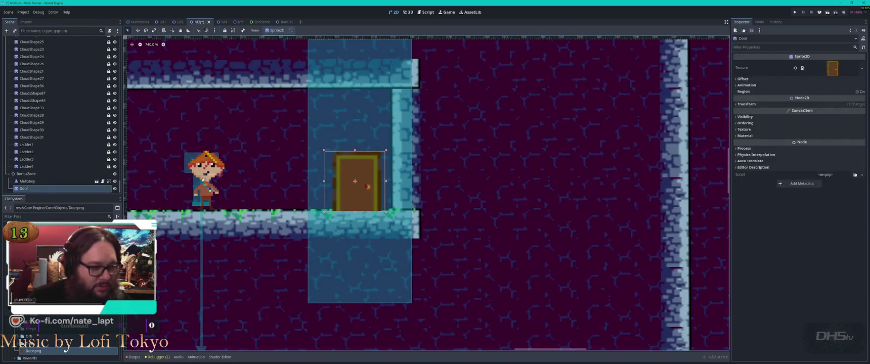
{"action": "key", "text": "Left"}
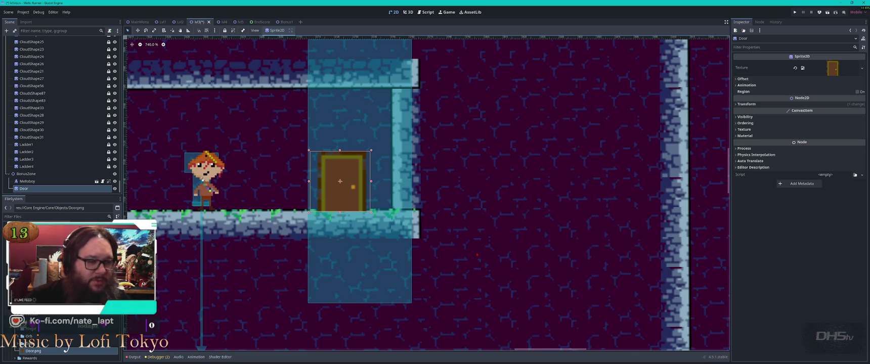
{"action": "key", "text": "alt+Tab"}
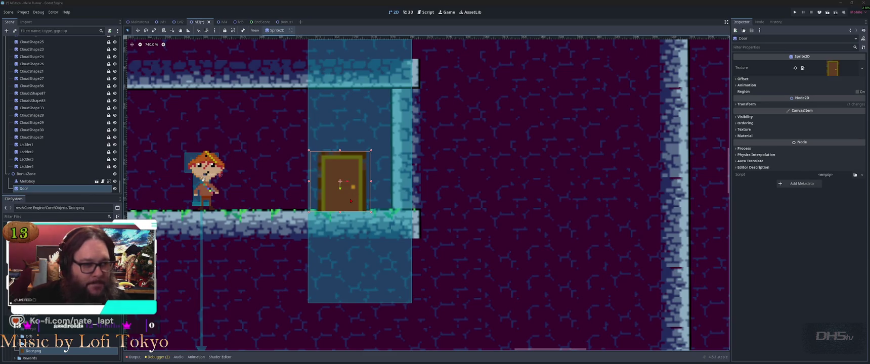
{"action": "scroll", "coordinate": [483, 132], "scroll_direction": "up", "scroll_amount": 4}
- Set the door sprite's canvas width and height to 32 px with a centre anchor
{"action": "scroll", "coordinate": [492, 139], "scroll_direction": "down", "scroll_amount": 5}
{"action": "scroll", "coordinate": [501, 146], "scroll_direction": "up", "scroll_amount": 1}
{"action": "key", "text": "ctrl+alt+c"}
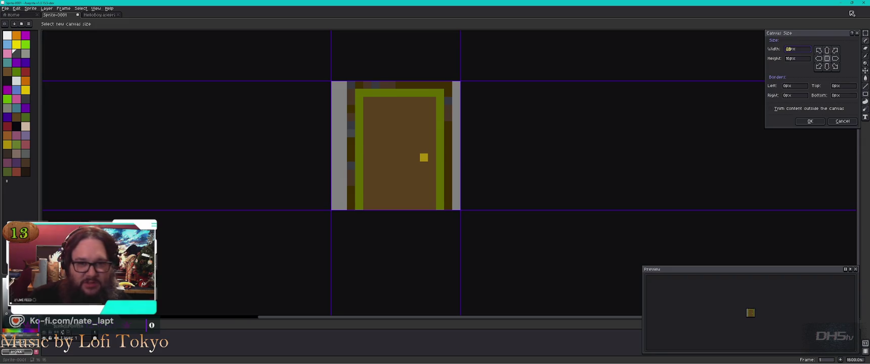
{"action": "type", "text": "32"}
{"action": "key", "text": "Tab"}
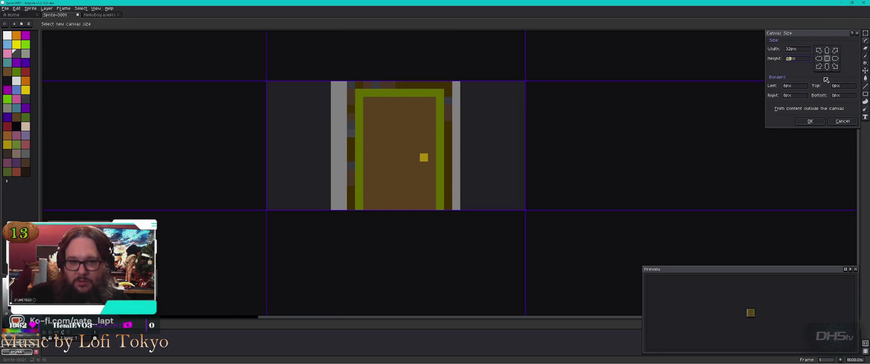
{"action": "type", "text": "32"}
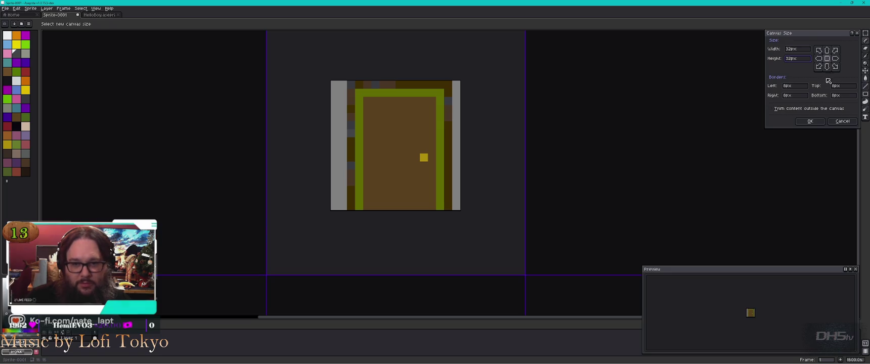
{"action": "left_click", "coordinate": [810, 121]}
{"action": "scroll", "coordinate": [448, 154], "scroll_direction": "down", "scroll_amount": 4}
{"action": "scroll", "coordinate": [430, 152], "scroll_direction": "up", "scroll_amount": 2}
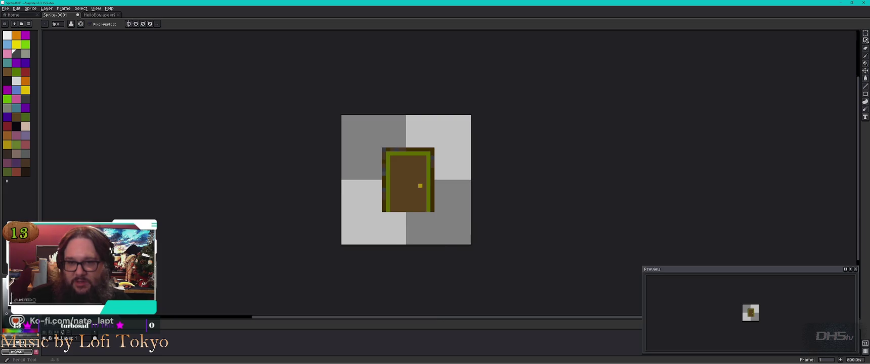
- Marquee-select the door artwork and scale it up to fill the 32×32 canvas
{"action": "left_click", "coordinate": [865, 32]}
{"action": "left_click_drag", "start_coordinate": [387, 150], "coordinate": [462, 250]}
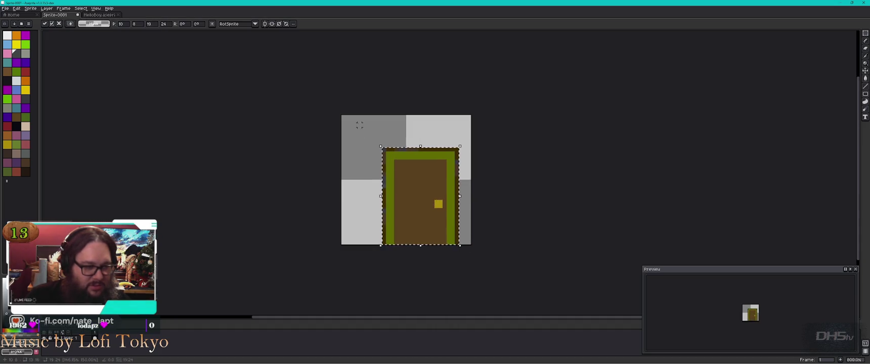
{"action": "mouse_move", "coordinate": [378, 144]}
{"action": "left_mouse_down"}
{"action": "mouse_move", "coordinate": [350, 113]}
{"action": "mouse_move", "coordinate": [334, 114]}
{"action": "mouse_move", "coordinate": [356, 113]}
{"action": "left_mouse_up"}
{"action": "left_click", "coordinate": [485, 186]}
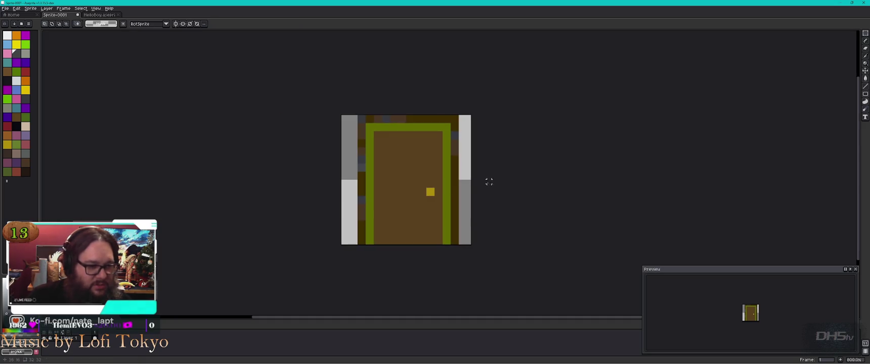
{"action": "scroll", "coordinate": [485, 185], "scroll_direction": "up", "scroll_amount": 5}
{"action": "scroll", "coordinate": [402, 212], "scroll_direction": "down", "scroll_amount": 3}
{"action": "left_click_drag", "start_coordinate": [402, 213], "coordinate": [428, 174]}
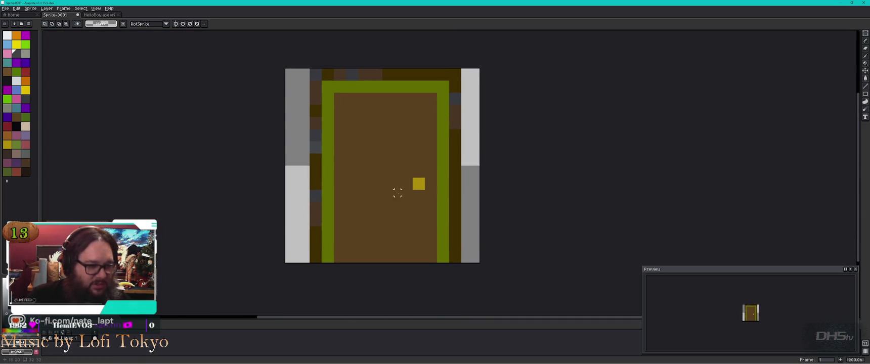
- Bring up the File > Export submenu
{"action": "left_click", "coordinate": [17, 8]}
{"action": "left_click", "coordinate": [5, 9]}
{"action": "mouse_move", "coordinate": [28, 58]}
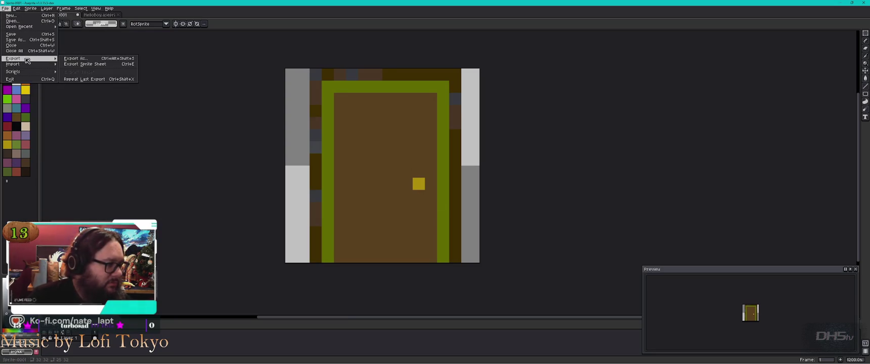
- Start a sprite sheet export, view the Layout and Sprite tabs, then cancel it
{"action": "left_click", "coordinate": [101, 64]}
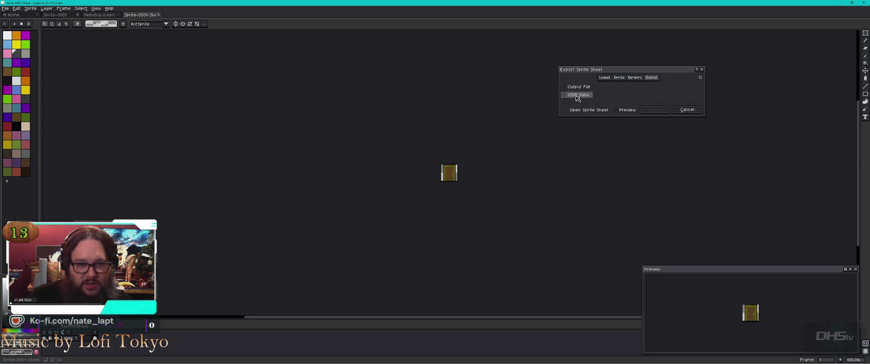
{"action": "left_click", "coordinate": [604, 78]}
{"action": "left_click", "coordinate": [621, 78]}
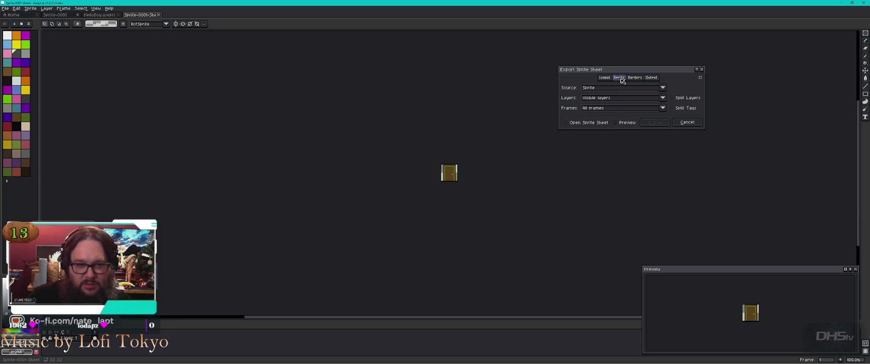
{"action": "key", "text": "Escape"}
- Reopen Export Sprite Sheet, browse Output and the expanded settings, then cancel without exporting
{"action": "left_click", "coordinate": [5, 9]}
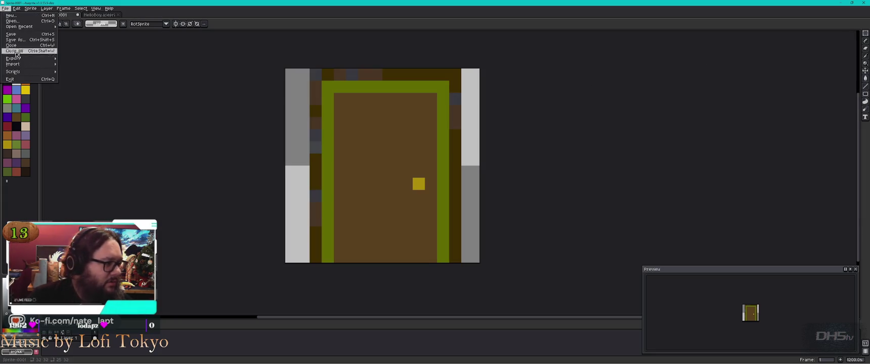
{"action": "mouse_move", "coordinate": [13, 59]}
{"action": "left_click", "coordinate": [94, 80]}
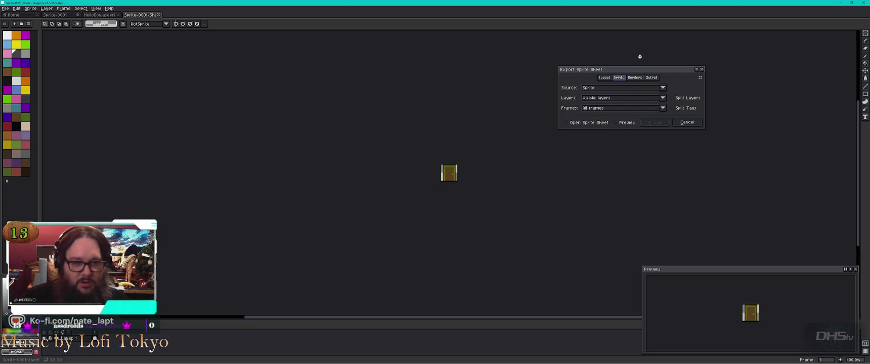
{"action": "left_click", "coordinate": [652, 80]}
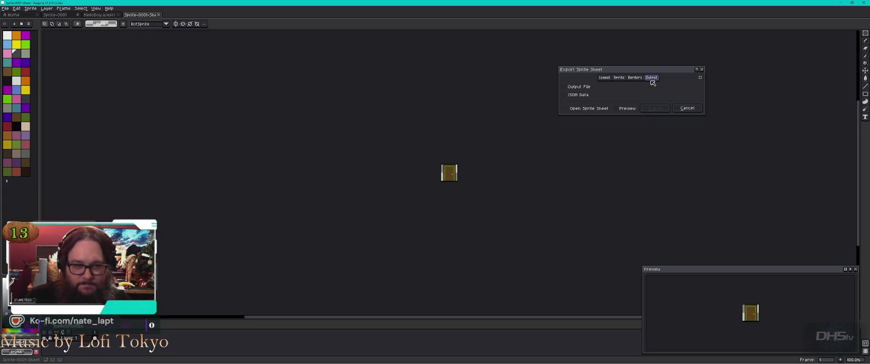
{"action": "left_click", "coordinate": [700, 77]}
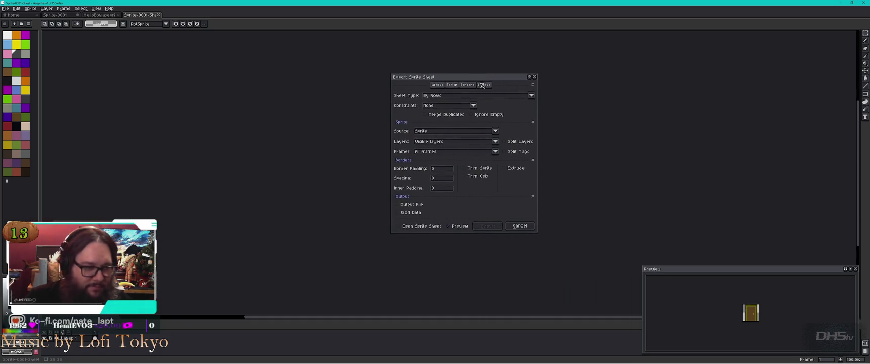
{"action": "left_click", "coordinate": [452, 86]}
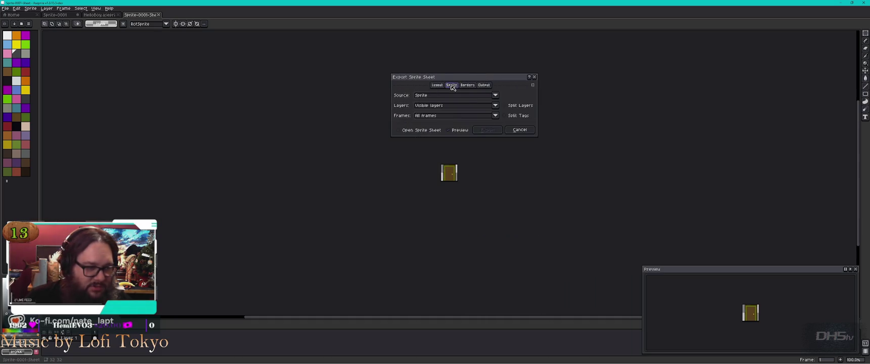
{"action": "left_click", "coordinate": [533, 85]}
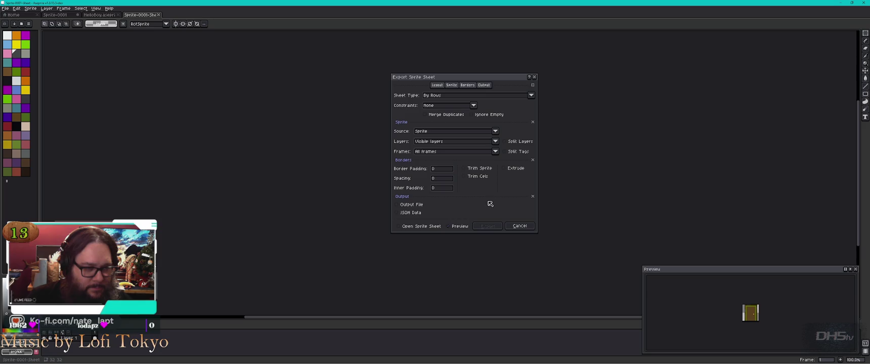
{"action": "left_click", "coordinate": [437, 85]}
{"action": "left_click", "coordinate": [451, 85]}
{"action": "key", "text": "Escape"}
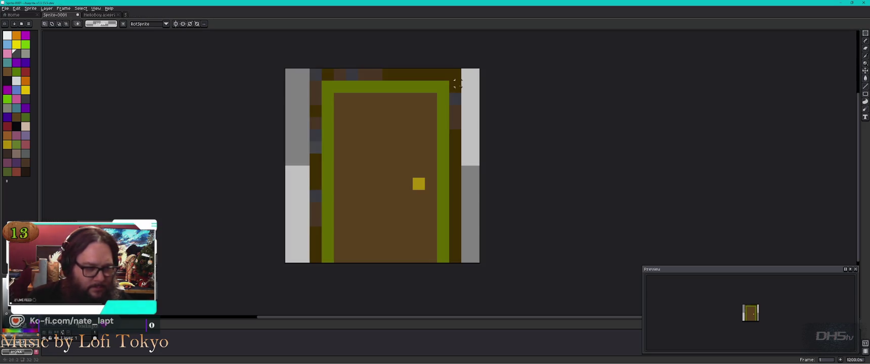
- Export the door at 100% resize as Door.png, overwriting the existing file
{"action": "left_click", "coordinate": [5, 8]}
{"action": "mouse_move", "coordinate": [22, 59]}
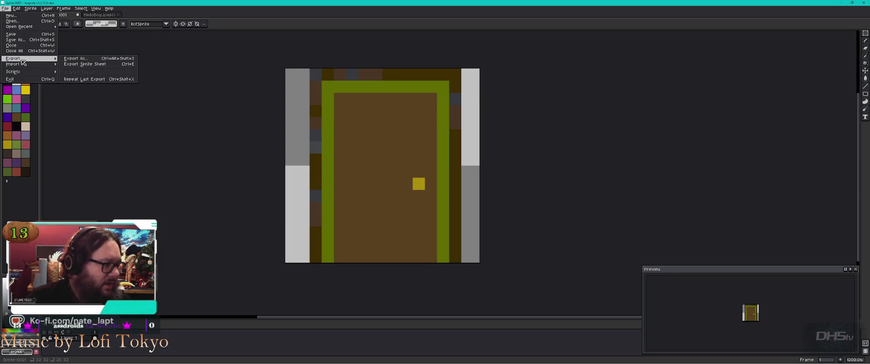
{"action": "left_click", "coordinate": [85, 61]}
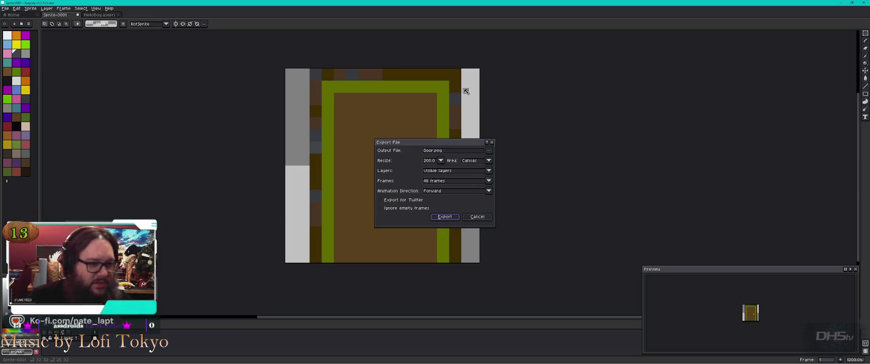
{"action": "left_click", "coordinate": [442, 162]}
{"action": "left_click", "coordinate": [438, 176]}
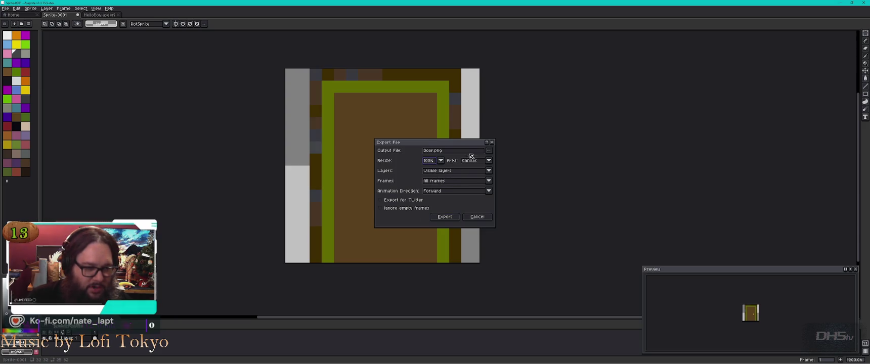
{"action": "left_click", "coordinate": [441, 161]}
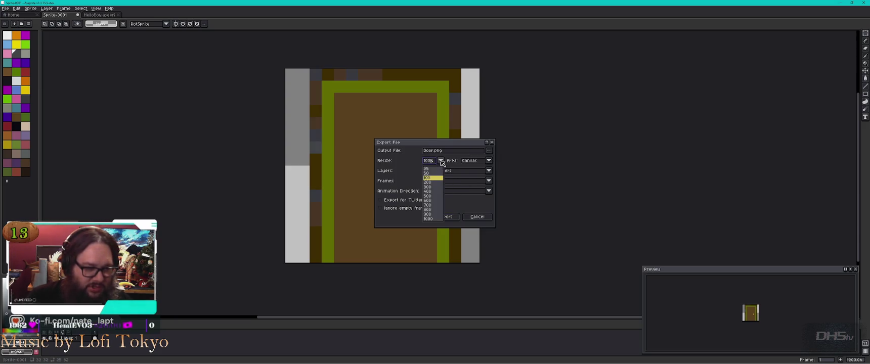
{"action": "left_click", "coordinate": [414, 165]}
{"action": "left_click", "coordinate": [446, 217]}
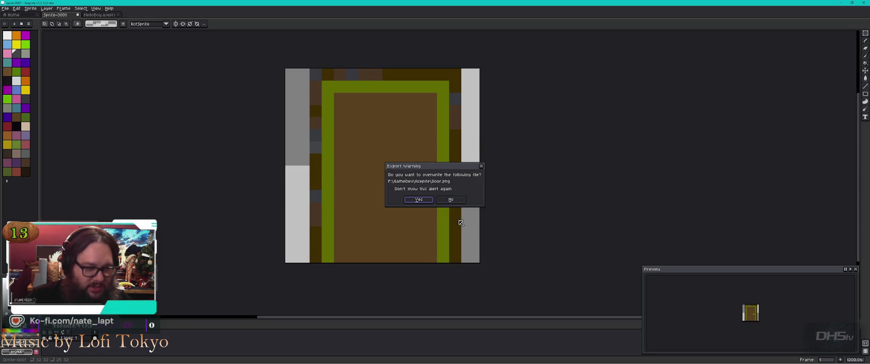
{"action": "left_click", "coordinate": [455, 205]}
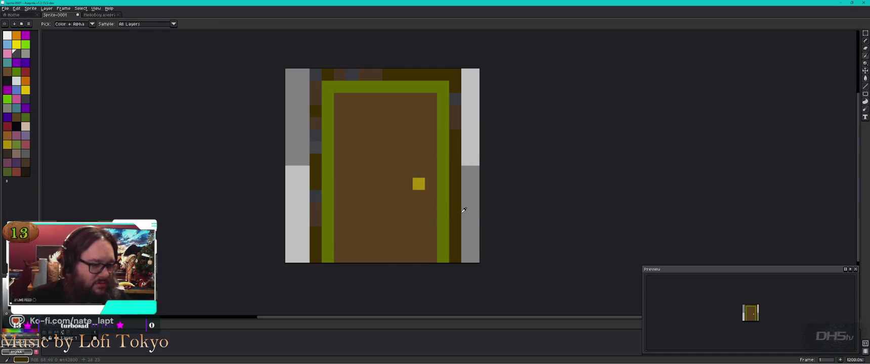
{"action": "key", "text": "alt+Tab"}
{"action": "key", "text": "alt+Tab"}
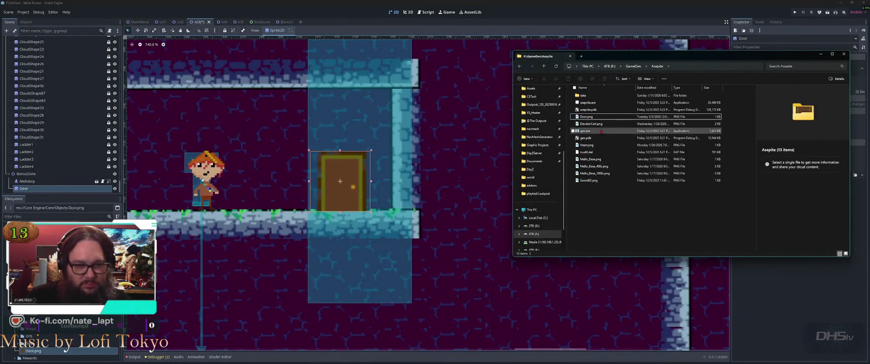
{"action": "double_click", "coordinate": [590, 120]}
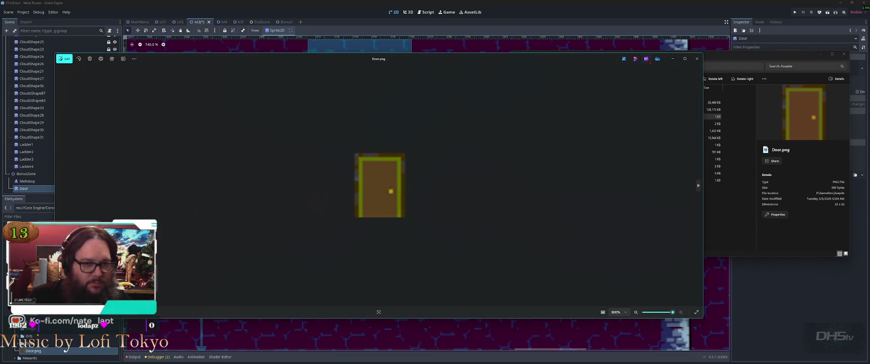
{"action": "left_click", "coordinate": [697, 59]}
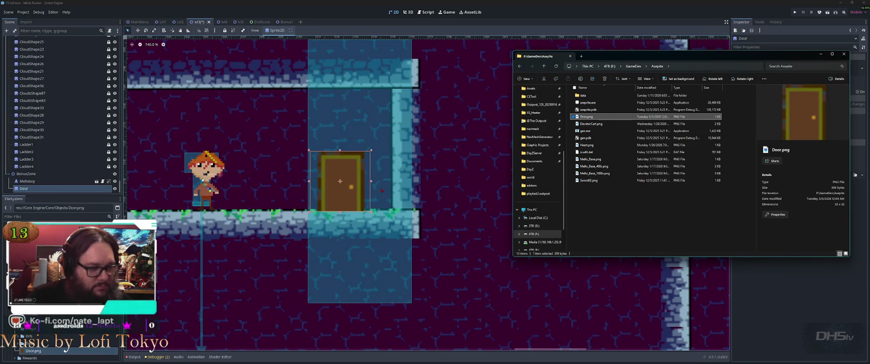
{"action": "scroll", "coordinate": [346, 183], "scroll_direction": "up", "scroll_amount": 1}
- Lower the Door a few pixels onto the floor, trying Z Index -1 then restoring 0
{"action": "left_click", "coordinate": [342, 179]}
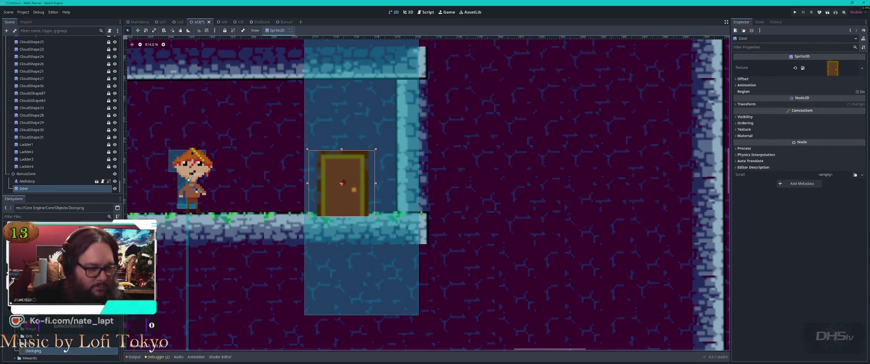
{"action": "left_click_drag", "start_coordinate": [339, 180], "coordinate": [339, 181]}
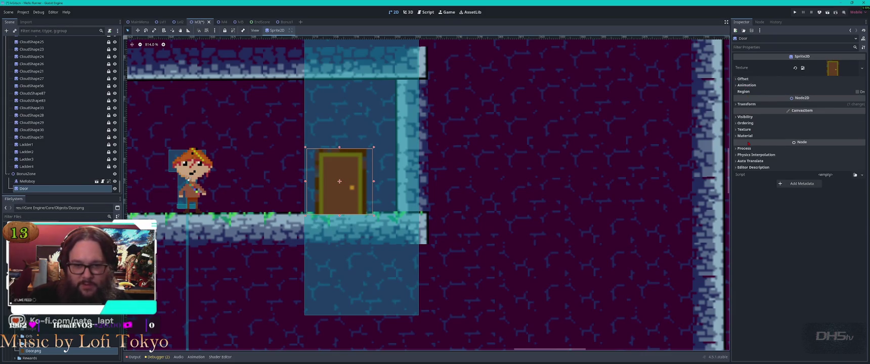
{"action": "left_click", "coordinate": [827, 124]}
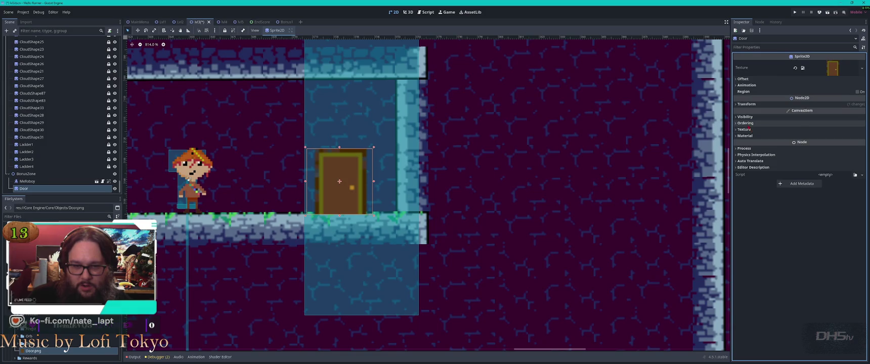
{"action": "left_click", "coordinate": [819, 130]}
{"action": "type", "text": "-1"}
{"action": "key", "text": "Return"}
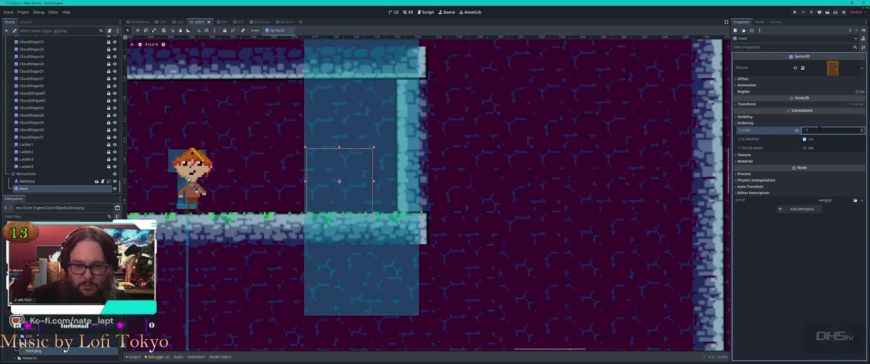
{"action": "left_click", "coordinate": [819, 130]}
{"action": "type", "text": "0"}
{"action": "key", "text": "Return"}
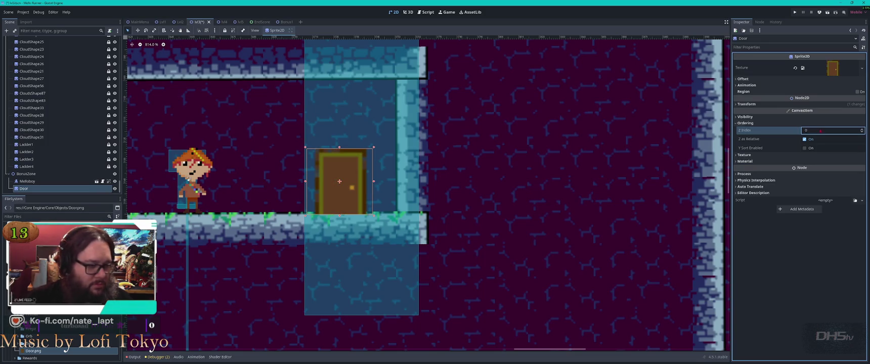
{"action": "left_click", "coordinate": [284, 228]}
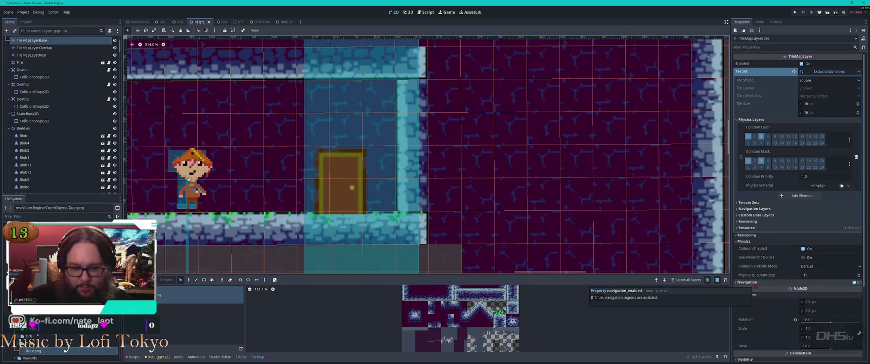
- Rework tiles beside the door column, shifting the dark rear tile block down one cell
{"action": "key", "text": "Escape"}
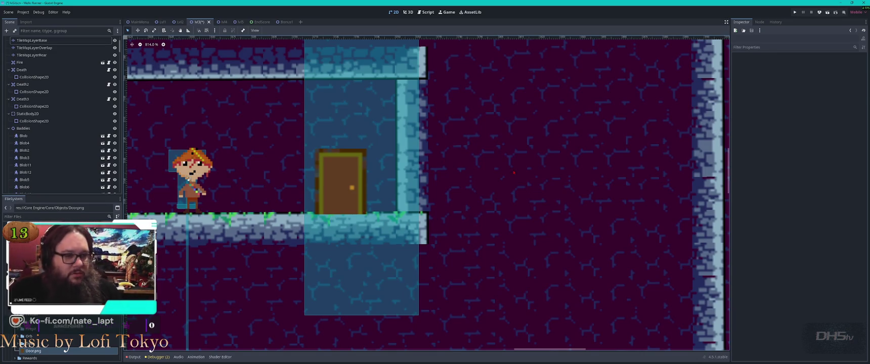
{"action": "left_click", "coordinate": [512, 173]}
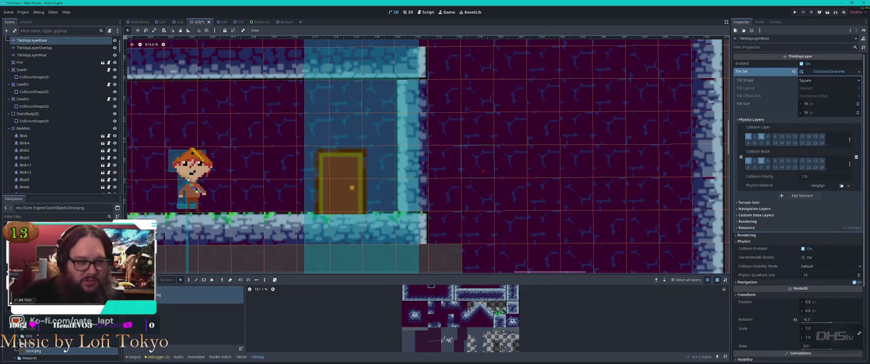
{"action": "scroll", "coordinate": [528, 158], "scroll_direction": "down", "scroll_amount": 3}
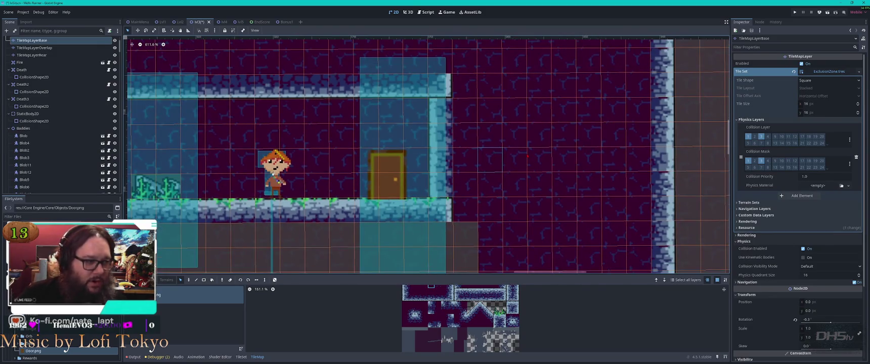
{"action": "scroll", "coordinate": [522, 161], "scroll_direction": "up", "scroll_amount": 1}
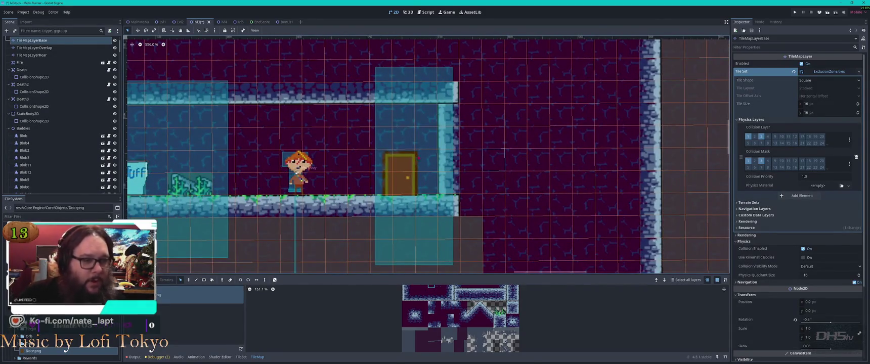
{"action": "left_click_drag", "start_coordinate": [377, 112], "coordinate": [438, 194]}
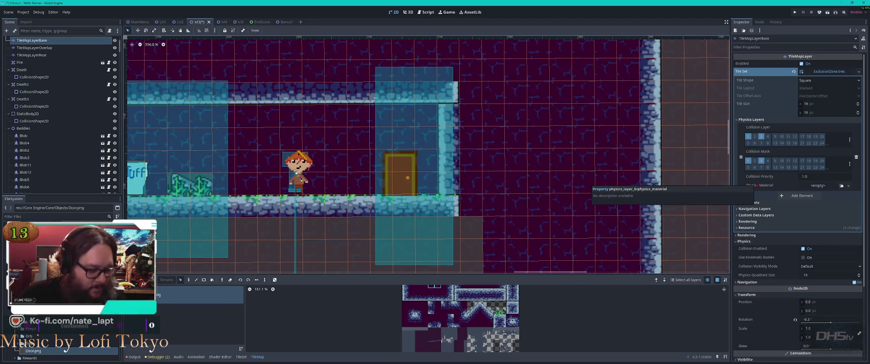
{"action": "key", "text": "ctrl+z"}
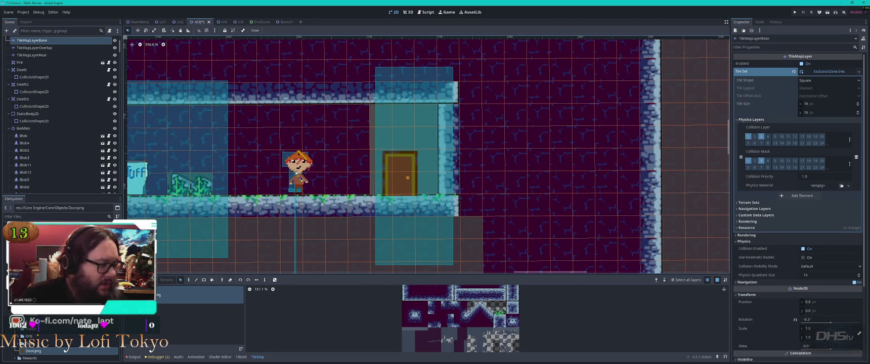
{"action": "left_click", "coordinate": [31, 55]}
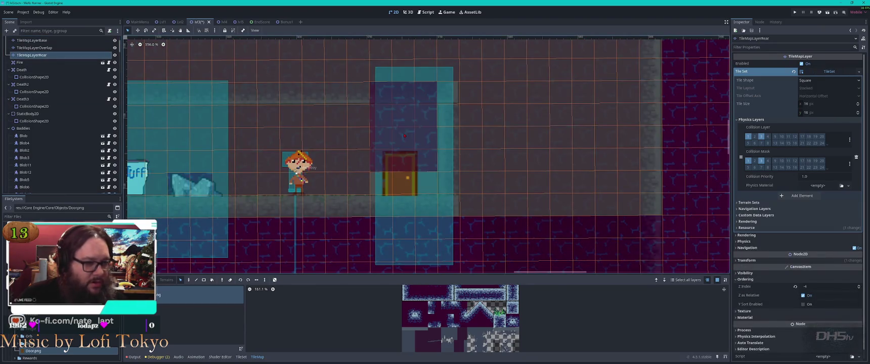
{"action": "left_click_drag", "start_coordinate": [408, 131], "coordinate": [409, 145]}
{"action": "left_click", "coordinate": [465, 178]}
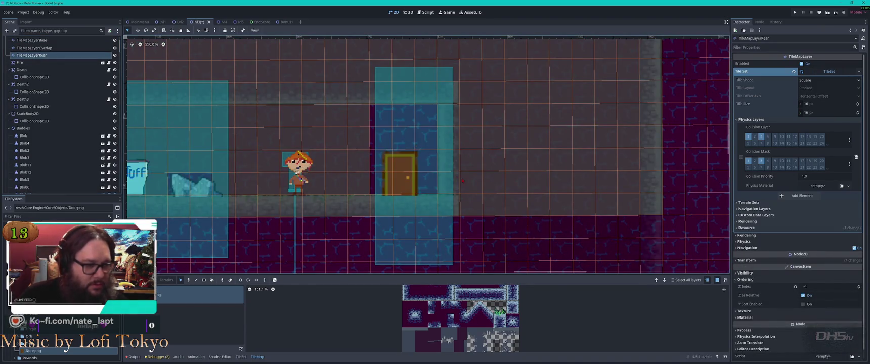
{"action": "key", "text": "Escape"}
- Delete a run of base-layer floor tiles near the door, then deselect and zoom out
{"action": "left_click", "coordinate": [387, 205]}
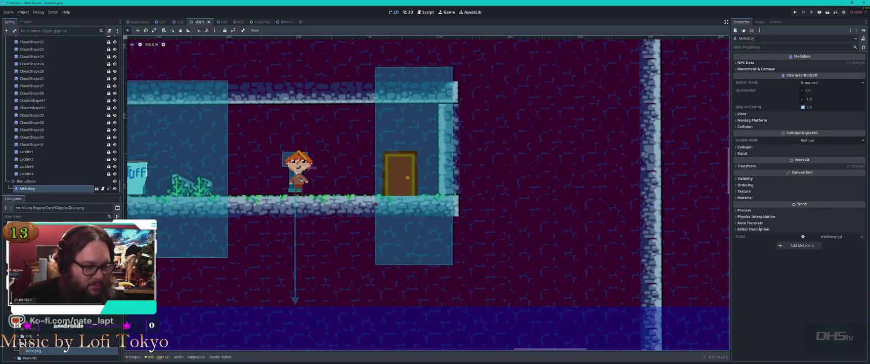
{"action": "left_click", "coordinate": [372, 205]}
{"action": "left_click_drag", "start_coordinate": [377, 207], "coordinate": [430, 209]}
{"action": "key", "text": "Delete"}
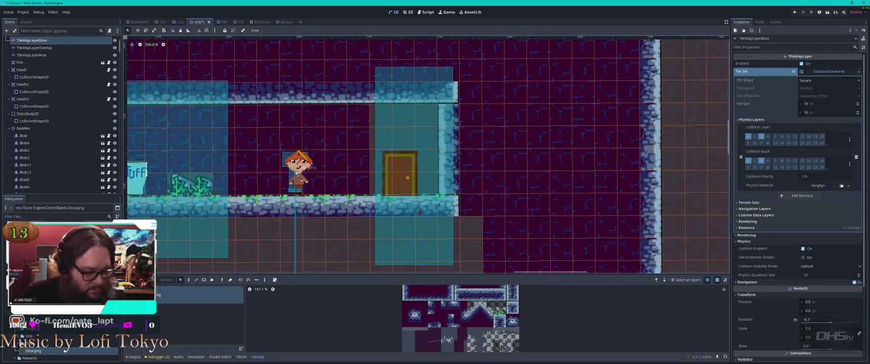
{"action": "left_click", "coordinate": [35, 47]}
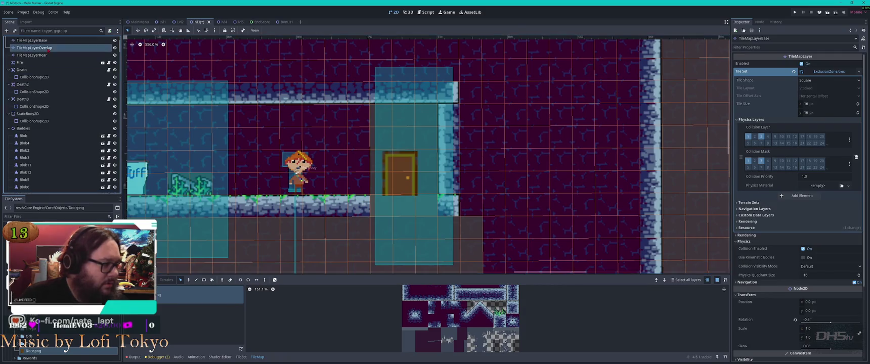
{"action": "left_click", "coordinate": [399, 208]}
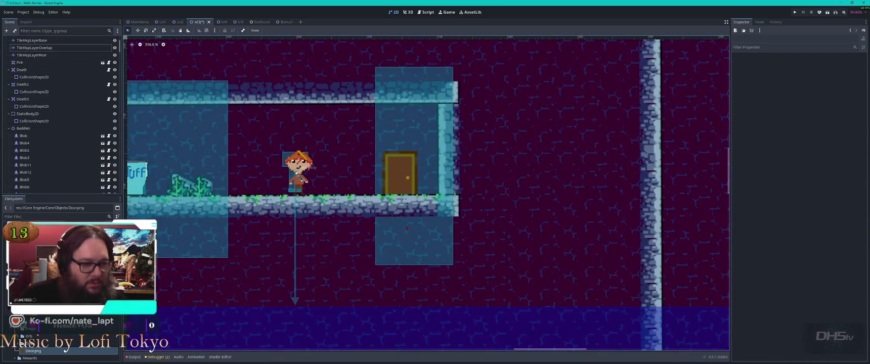
{"action": "scroll", "coordinate": [394, 177], "scroll_direction": "up", "scroll_amount": 5}
{"action": "scroll", "coordinate": [422, 220], "scroll_direction": "down", "scroll_amount": 3}
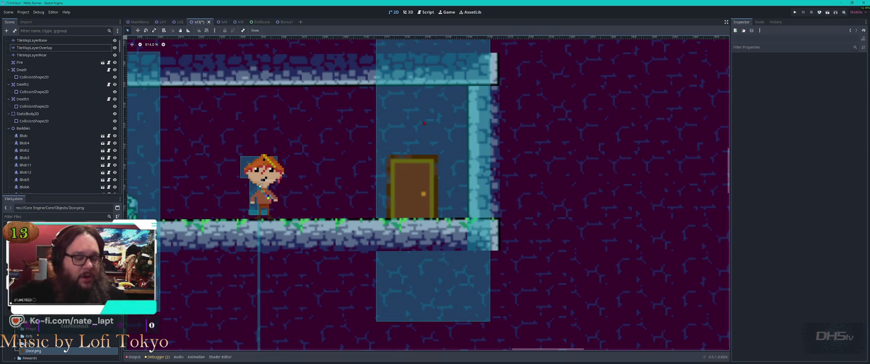
{"action": "scroll", "coordinate": [399, 174], "scroll_direction": "down", "scroll_amount": 3}
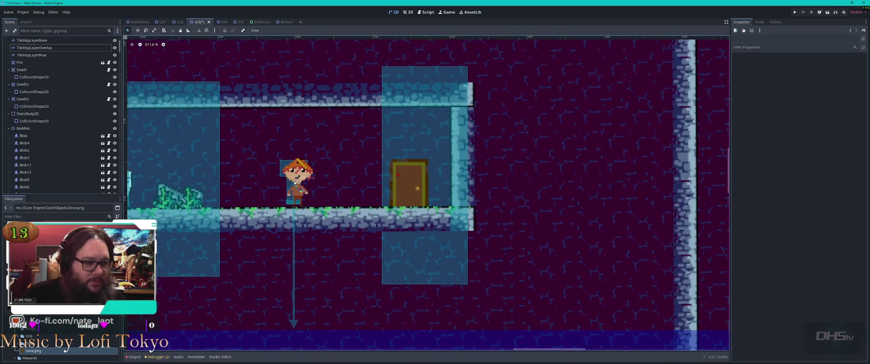
{"action": "left_click", "coordinate": [310, 177]}
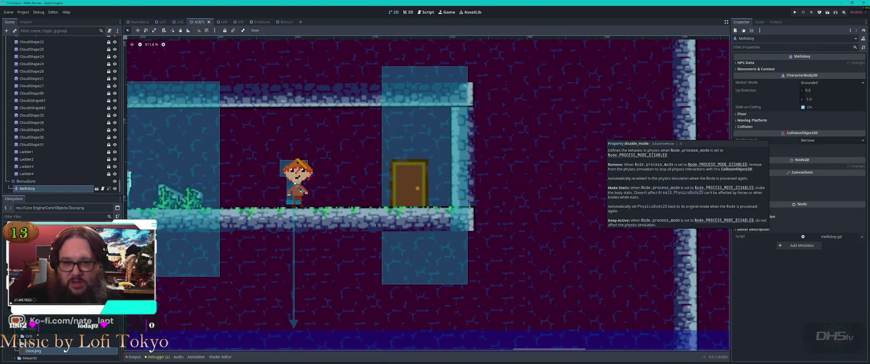
- Make Melloboy's NPC Data unique and set its Dialog Text to "You have found a Secret!"
{"action": "left_click", "coordinate": [837, 63]}
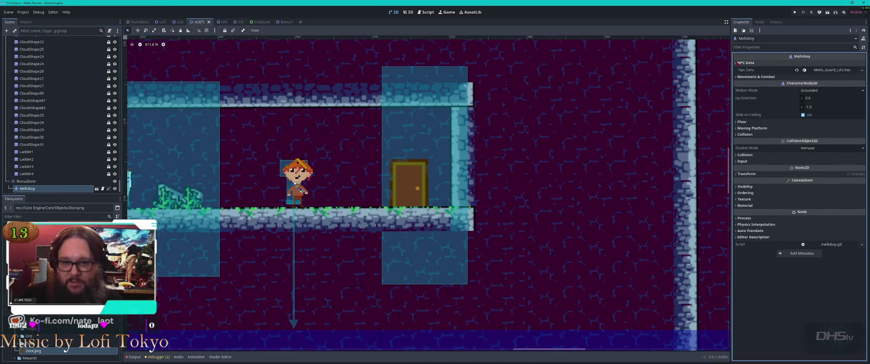
{"action": "left_click", "coordinate": [861, 70]}
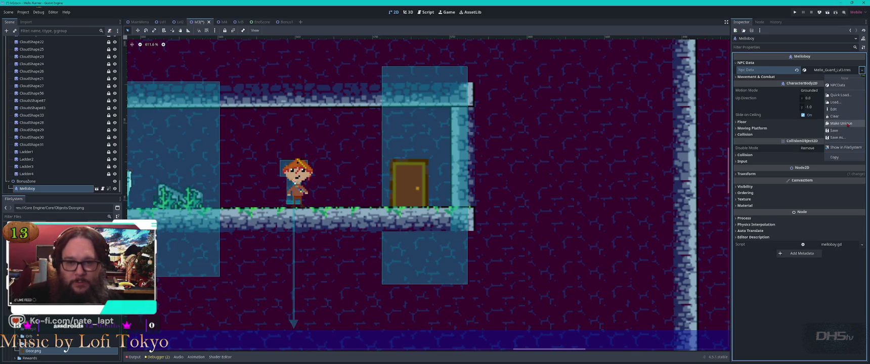
{"action": "left_click", "coordinate": [842, 124]}
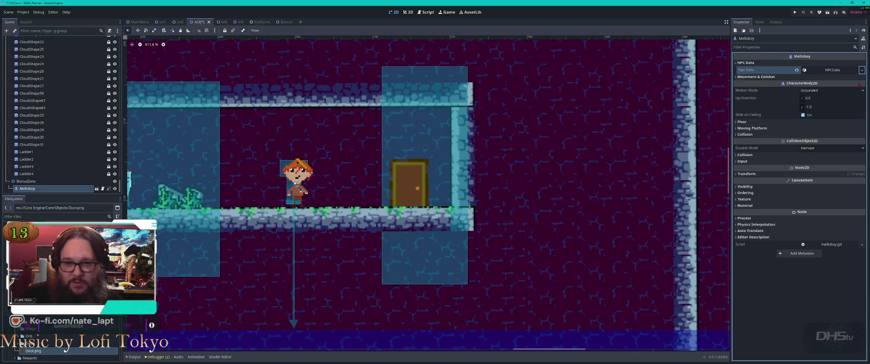
{"action": "left_click", "coordinate": [862, 70]}
{"action": "left_click", "coordinate": [848, 109]}
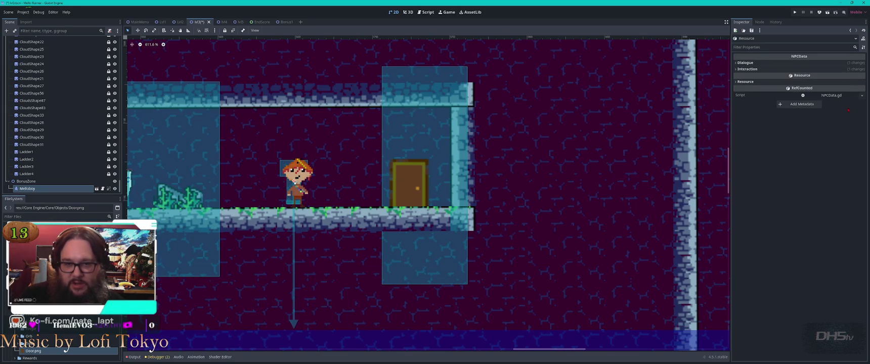
{"action": "left_click", "coordinate": [745, 62]}
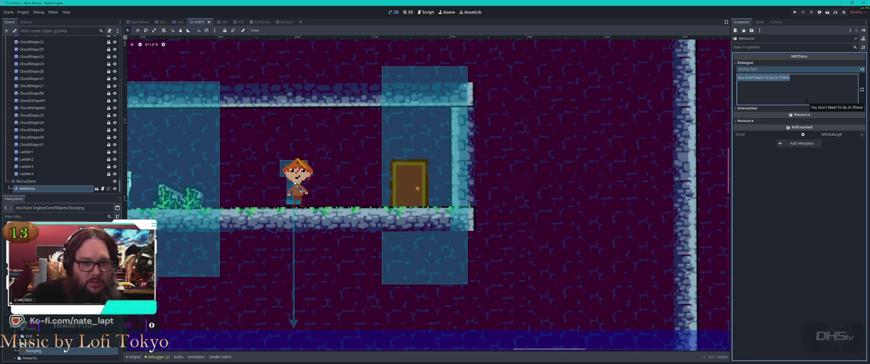
{"action": "type", "text": "You have found"}
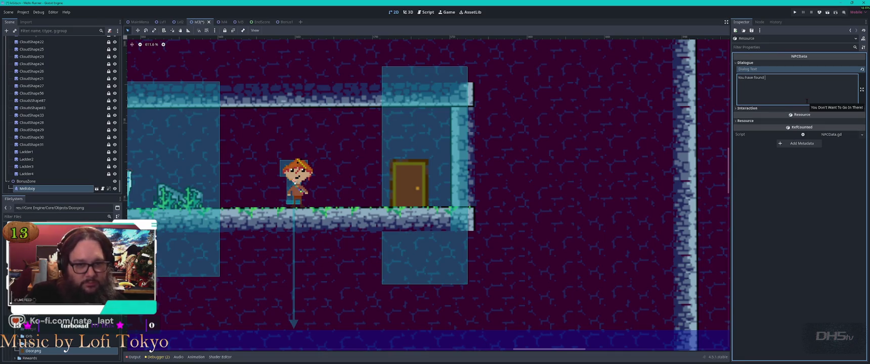
{"action": "type", "text": "ret!"}
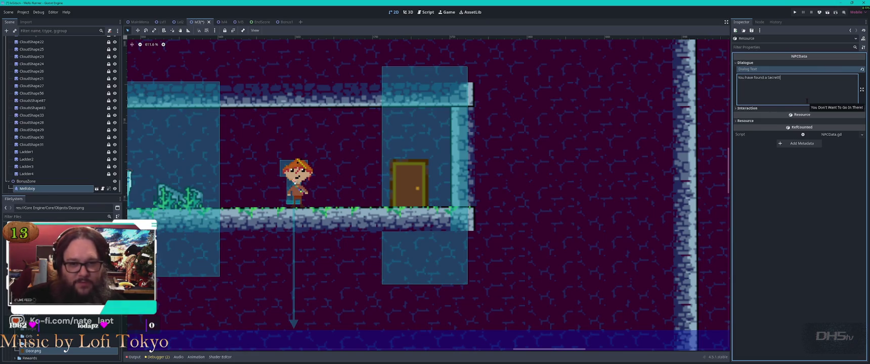
- Nudge Melloboy slightly left, then filter the Scene tree for "st"
{"action": "mouse_move", "coordinate": [312, 188]}
{"action": "left_mouse_down"}
{"action": "mouse_move", "coordinate": [510, 200]}
{"action": "mouse_move", "coordinate": [529, 216]}
{"action": "left_mouse_up"}
{"action": "left_click_drag", "start_coordinate": [341, 212], "coordinate": [320, 206]}
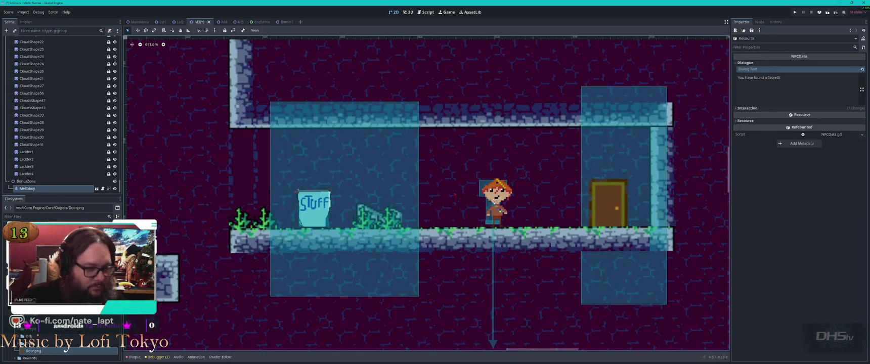
{"action": "left_click", "coordinate": [458, 196]}
{"action": "left_click", "coordinate": [316, 209]}
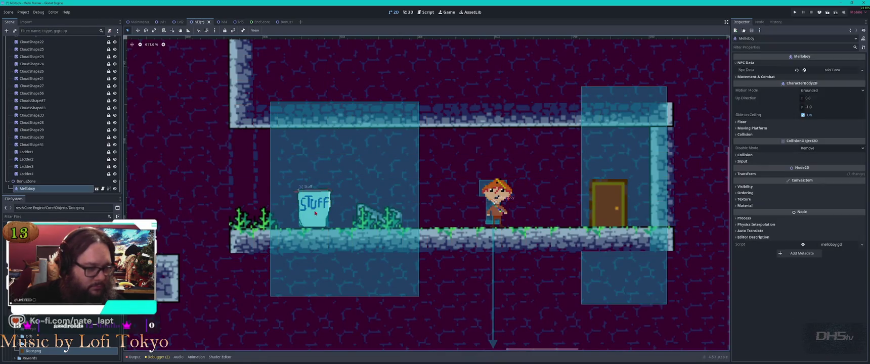
{"action": "left_click", "coordinate": [68, 32]}
{"action": "type", "text": "st"}
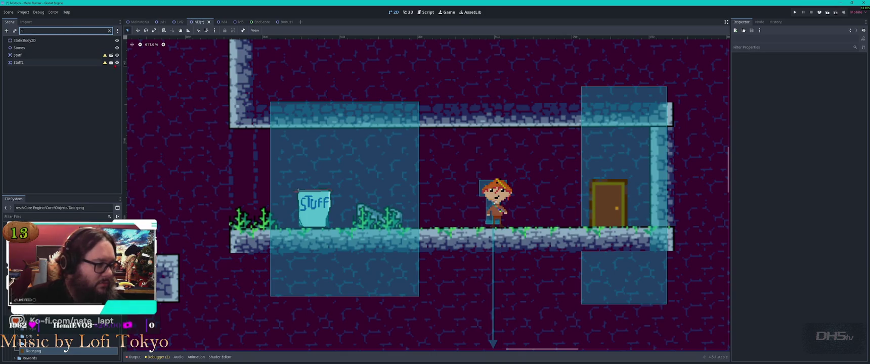
- Inspect Melloboy's collision and visibility settings, toggling his visibility off and back on
{"action": "left_click", "coordinate": [62, 58]}
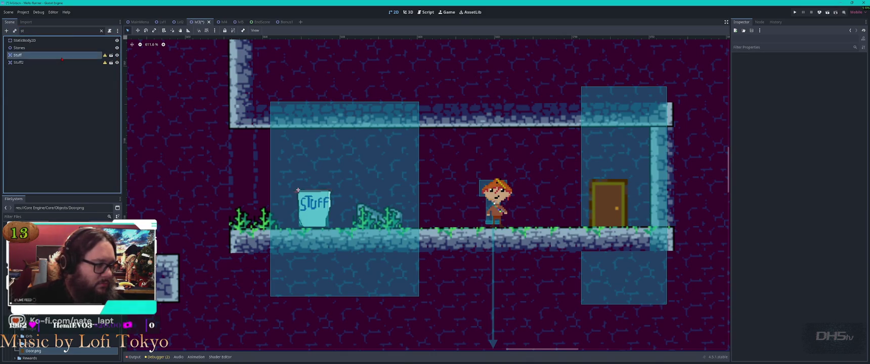
{"action": "left_click", "coordinate": [496, 200]}
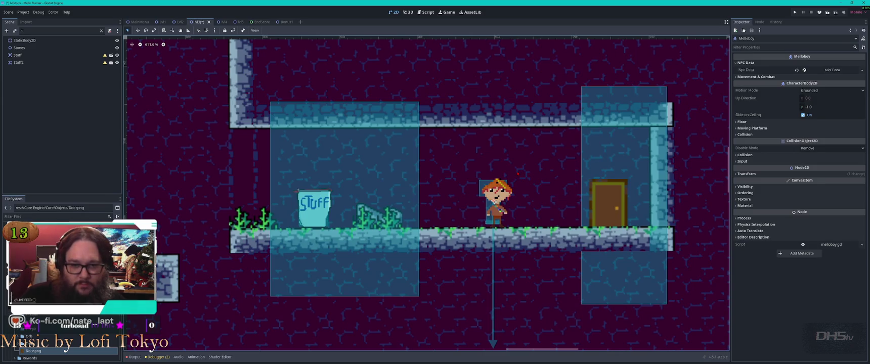
{"action": "left_click", "coordinate": [744, 135]}
{"action": "left_click", "coordinate": [744, 135]}
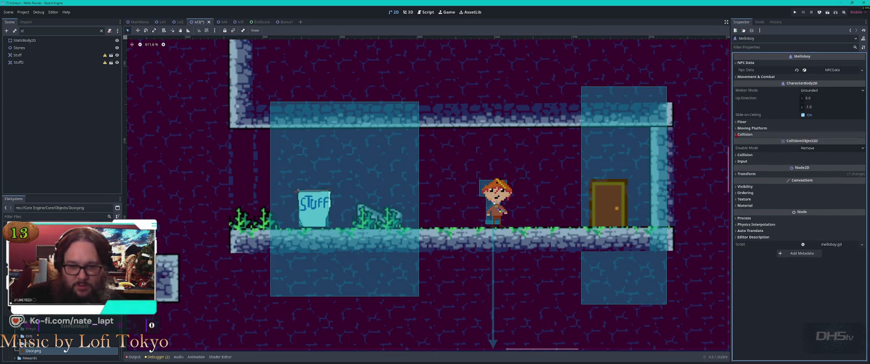
{"action": "mouse_move", "coordinate": [776, 167]}
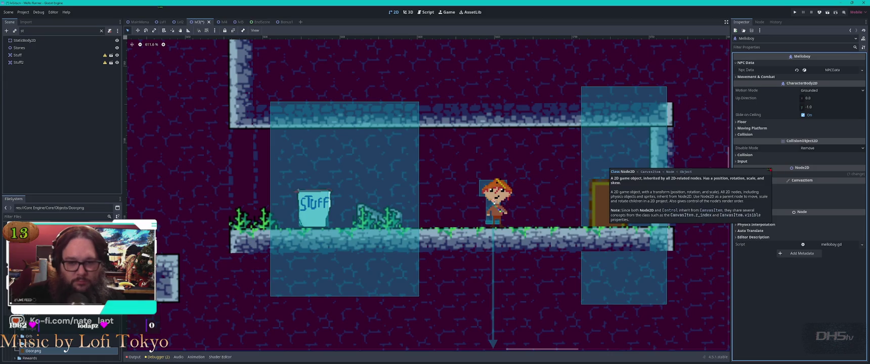
{"action": "left_click", "coordinate": [739, 186]}
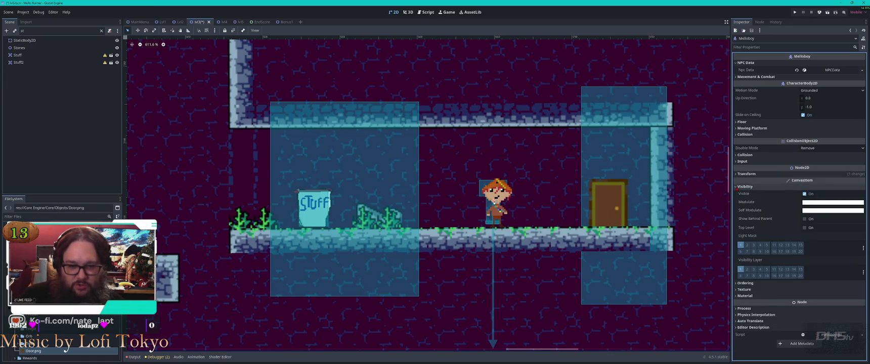
{"action": "left_click", "coordinate": [805, 194]}
{"action": "left_click", "coordinate": [805, 194]}
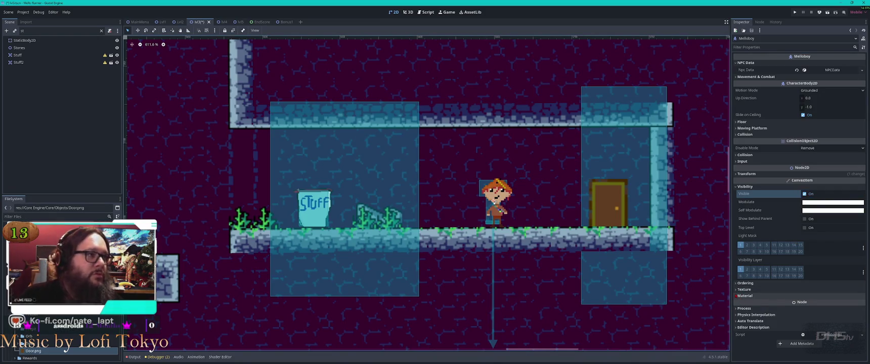
- Delete the Stuff2 node, then undo to restore it
{"action": "left_click", "coordinate": [411, 227]}
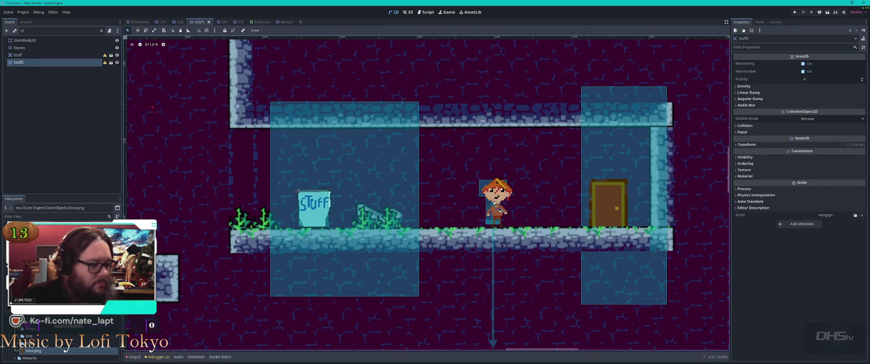
{"action": "scroll", "coordinate": [412, 227], "scroll_direction": "down", "scroll_amount": 5}
{"action": "scroll", "coordinate": [408, 228], "scroll_direction": "down", "scroll_amount": 3}
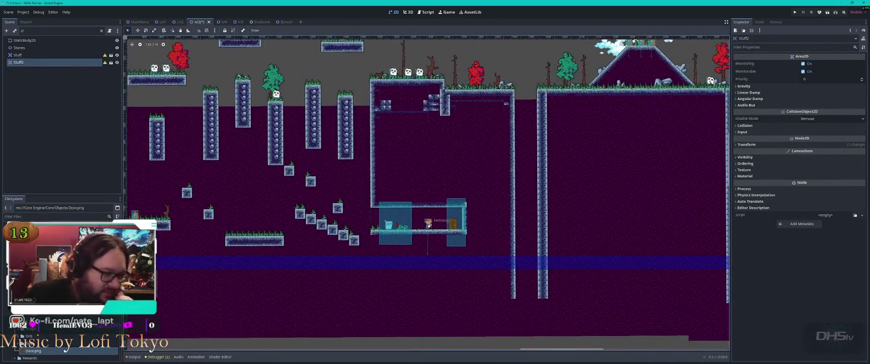
{"action": "scroll", "coordinate": [397, 224], "scroll_direction": "up", "scroll_amount": 4}
{"action": "key", "text": "Delete"}
{"action": "key", "text": "Return"}
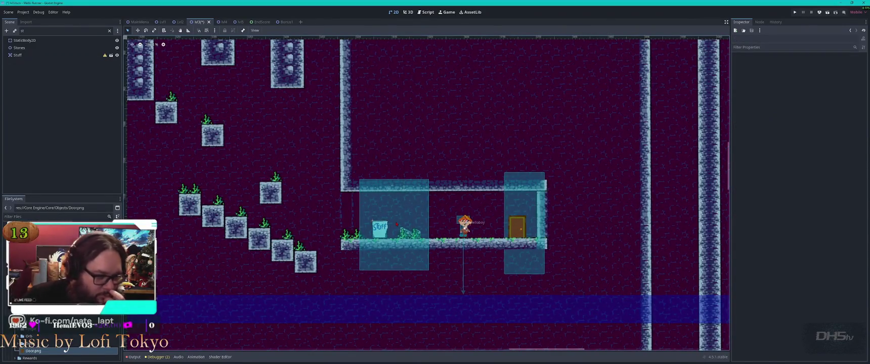
{"action": "key", "text": "ctrl+z"}
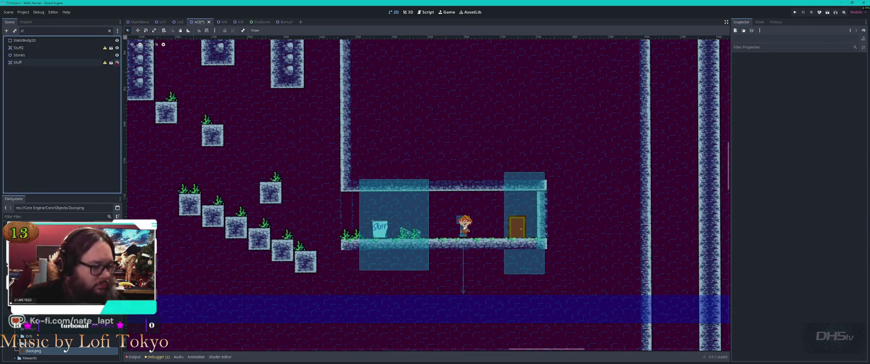
- Delete the Stuff node, confirming the removal
{"action": "left_click", "coordinate": [114, 63]}
{"action": "key", "text": "Delete"}
{"action": "key", "text": "Return"}
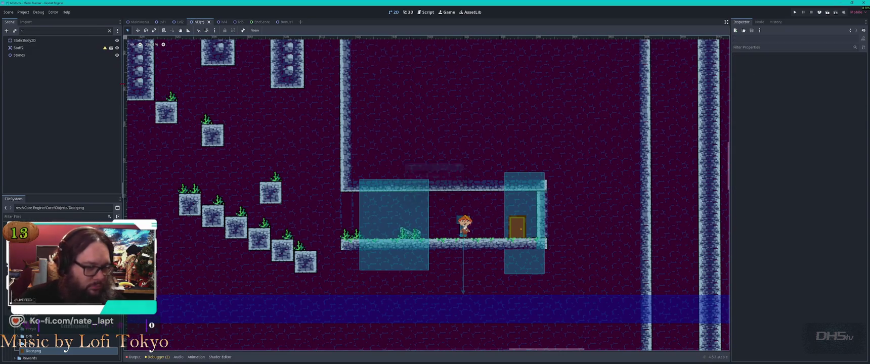
{"action": "scroll", "coordinate": [243, 122], "scroll_direction": "down", "scroll_amount": 3}
- Frame Stuff2 with F and zoom out to see it floating above the level
{"action": "scroll", "coordinate": [292, 320], "scroll_direction": "down", "scroll_amount": 3}
{"action": "scroll", "coordinate": [292, 320], "scroll_direction": "up", "scroll_amount": 4}
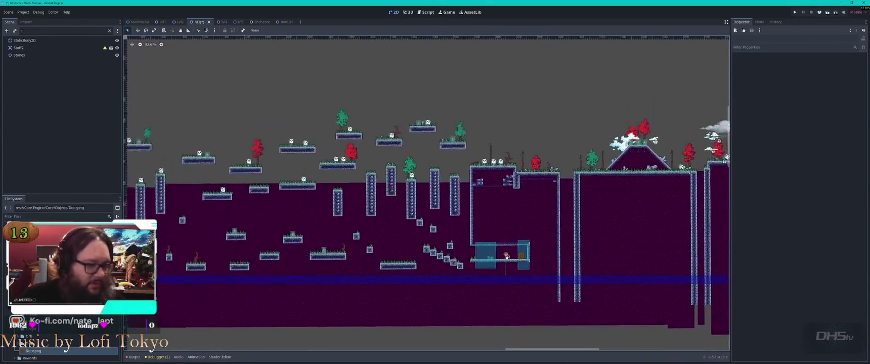
{"action": "scroll", "coordinate": [292, 320], "scroll_direction": "up", "scroll_amount": 5}
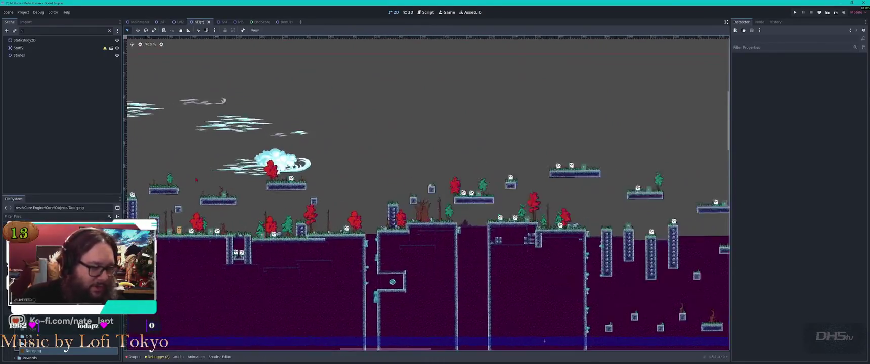
{"action": "scroll", "coordinate": [292, 320], "scroll_direction": "up", "scroll_amount": 4}
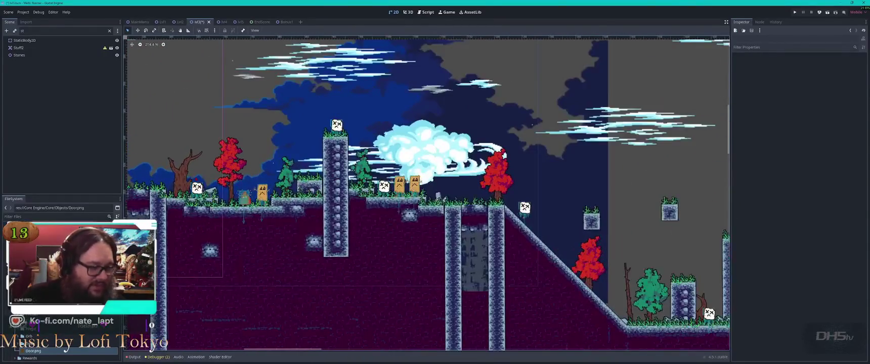
{"action": "left_click", "coordinate": [18, 48]}
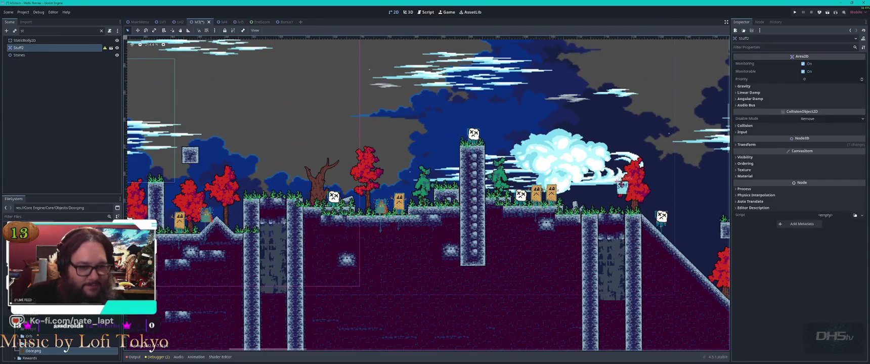
{"action": "key", "text": "f"}
{"action": "scroll", "coordinate": [528, 173], "scroll_direction": "down", "scroll_amount": 5}
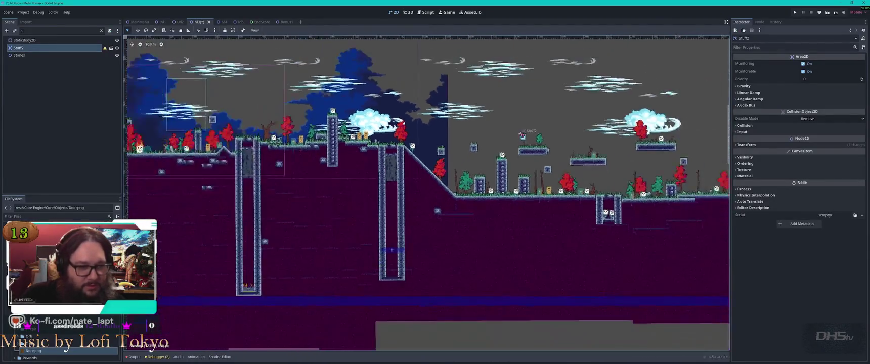
{"action": "scroll", "coordinate": [514, 90], "scroll_direction": "down", "scroll_amount": 3}
{"action": "scroll", "coordinate": [336, 245], "scroll_direction": "down", "scroll_amount": 3}
{"action": "scroll", "coordinate": [431, 202], "scroll_direction": "right", "scroll_amount": 5}
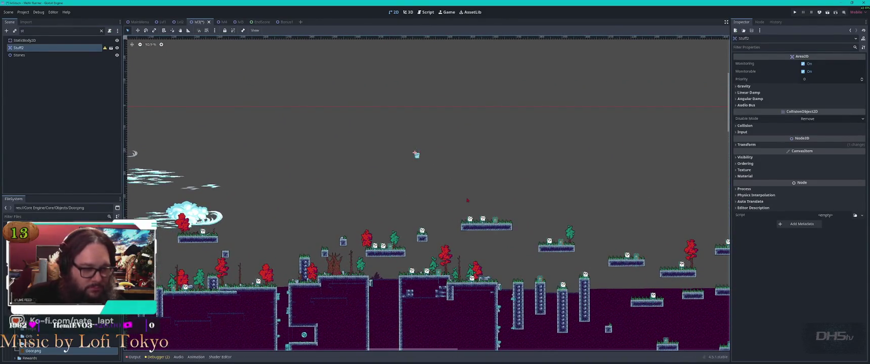
{"action": "scroll", "coordinate": [415, 157], "scroll_direction": "up", "scroll_amount": 8}
{"action": "left_click", "coordinate": [476, 246]}
- Copy the existing grass-and-stone platform tiles and stamp a new platform into the sky
{"action": "left_click_drag", "start_coordinate": [450, 248], "coordinate": [558, 265]}
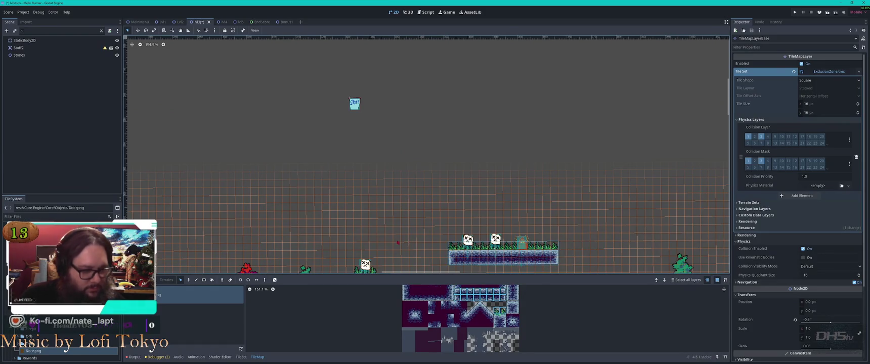
{"action": "left_click", "coordinate": [350, 188]}
{"action": "scroll", "coordinate": [458, 228], "scroll_direction": "down", "scroll_amount": 3}
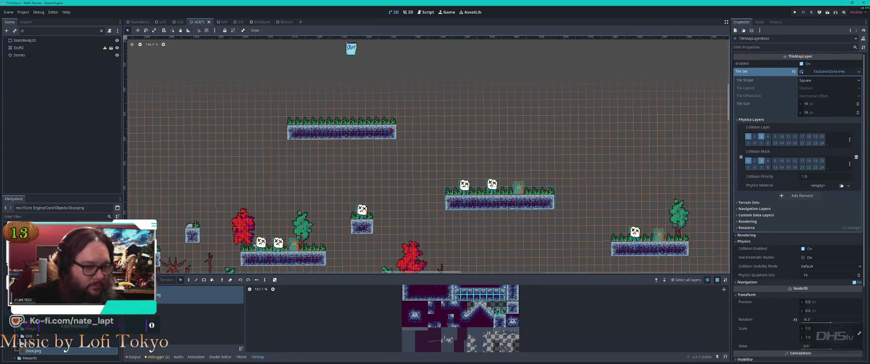
{"action": "left_click_drag", "start_coordinate": [393, 131], "coordinate": [369, 137]}
{"action": "left_click", "coordinate": [370, 138]}
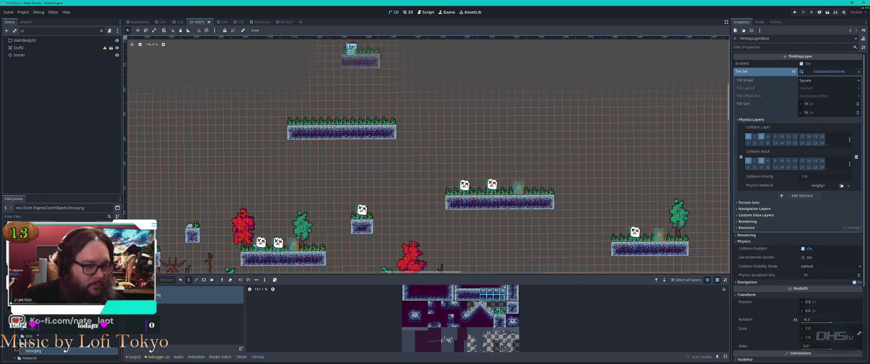
{"action": "mouse_move", "coordinate": [357, 66]}
{"action": "left_mouse_down"}
{"action": "mouse_move", "coordinate": [419, 158]}
{"action": "mouse_move", "coordinate": [422, 177]}
{"action": "left_mouse_up"}
{"action": "scroll", "coordinate": [422, 177], "scroll_direction": "up", "scroll_amount": 5}
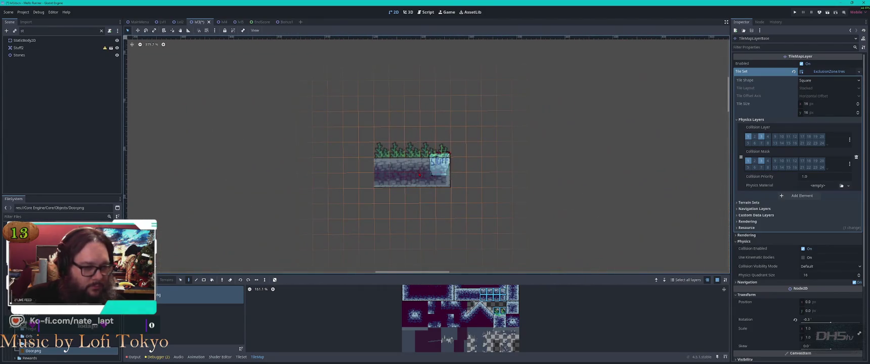
{"action": "left_click_drag", "start_coordinate": [414, 212], "coordinate": [462, 144]}
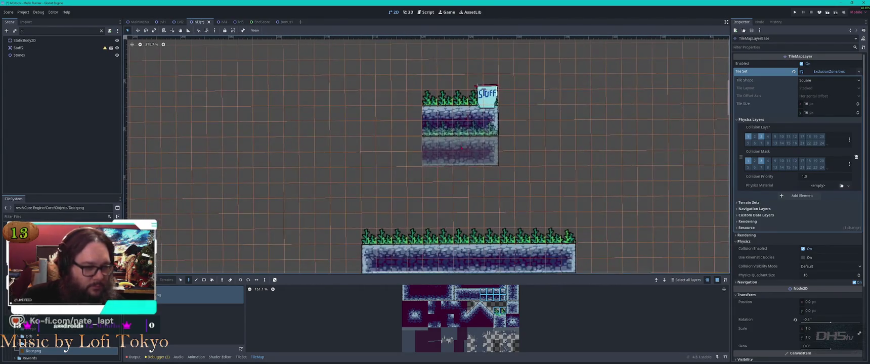
{"action": "key", "text": "s"}
- Extend the top platform one tile left and move Stuff2 onto it
{"action": "mouse_move", "coordinate": [375, 225]}
{"action": "left_mouse_down"}
{"action": "mouse_move", "coordinate": [365, 175]}
{"action": "mouse_move", "coordinate": [392, 220]}
{"action": "mouse_move", "coordinate": [374, 220]}
{"action": "left_mouse_up"}
{"action": "scroll", "coordinate": [428, 154], "scroll_direction": "up", "scroll_amount": 5}
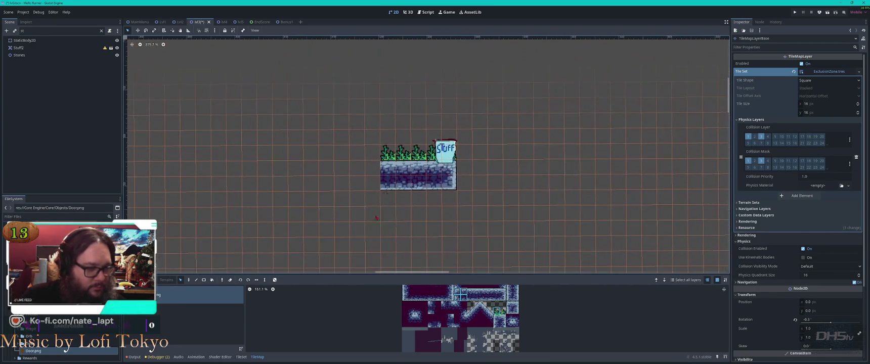
{"action": "left_click_drag", "start_coordinate": [375, 169], "coordinate": [367, 171]}
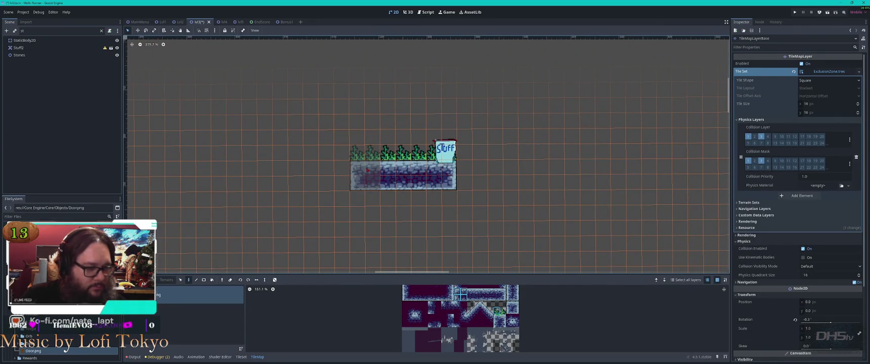
{"action": "left_click", "coordinate": [445, 152]}
{"action": "left_click_drag", "start_coordinate": [446, 151], "coordinate": [402, 152]}
{"action": "scroll", "coordinate": [434, 152], "scroll_direction": "up", "scroll_amount": 1}
{"action": "scroll", "coordinate": [434, 153], "scroll_direction": "down", "scroll_amount": 10}
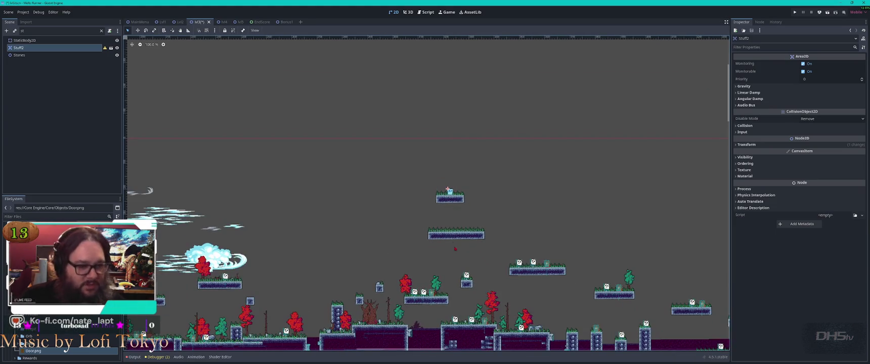
- Shift the small grass stepping block a tile to the right
{"action": "scroll", "coordinate": [511, 331], "scroll_direction": "up", "scroll_amount": 7}
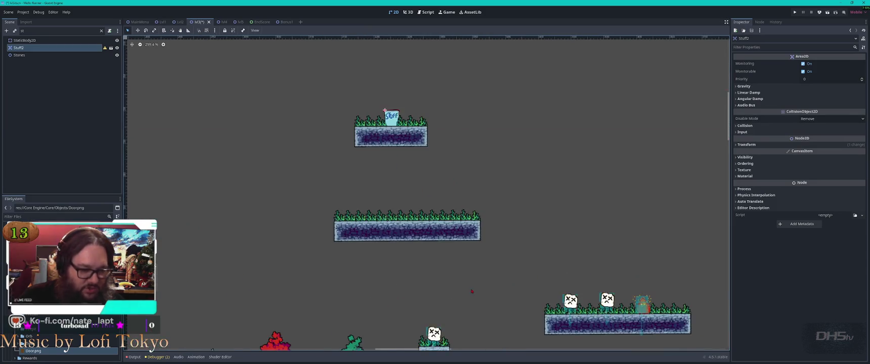
{"action": "left_click", "coordinate": [424, 237]}
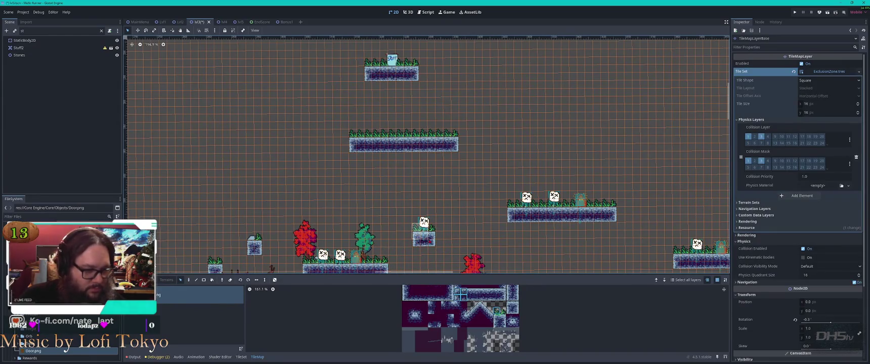
{"action": "left_click_drag", "start_coordinate": [456, 98], "coordinate": [407, 177]}
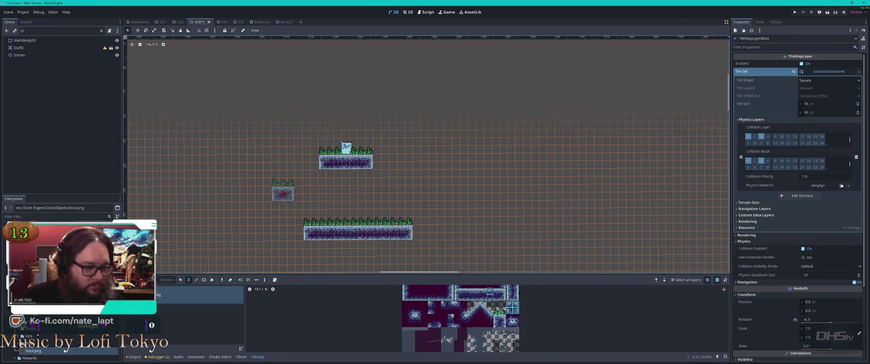
{"action": "left_click_drag", "start_coordinate": [439, 231], "coordinate": [388, 123]}
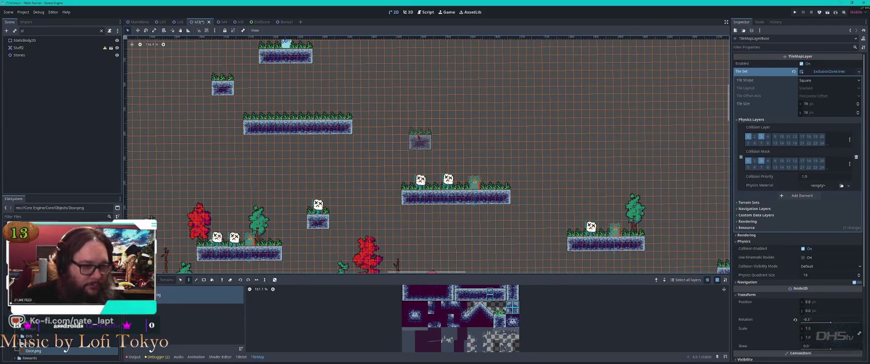
{"action": "mouse_move", "coordinate": [418, 140]}
{"action": "left_mouse_down"}
{"action": "mouse_move", "coordinate": [442, 141]}
{"action": "mouse_move", "coordinate": [442, 148]}
{"action": "left_mouse_up"}
{"action": "left_click", "coordinate": [471, 202]}
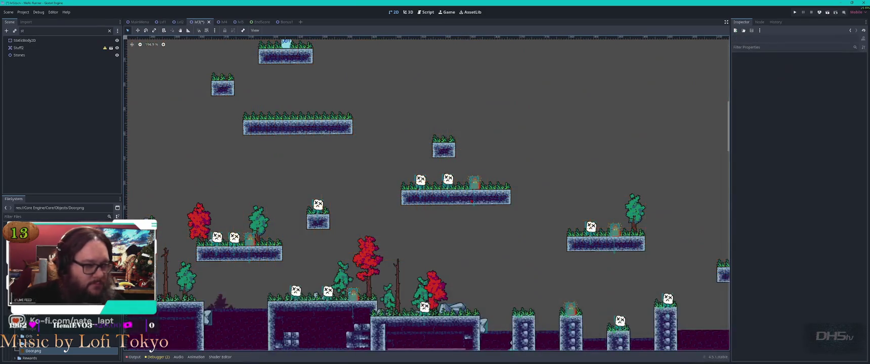
- Stamp a three-tile chunk to extend the middle sky platform to the right
{"action": "scroll", "coordinate": [387, 160], "scroll_direction": "down", "scroll_amount": 4}
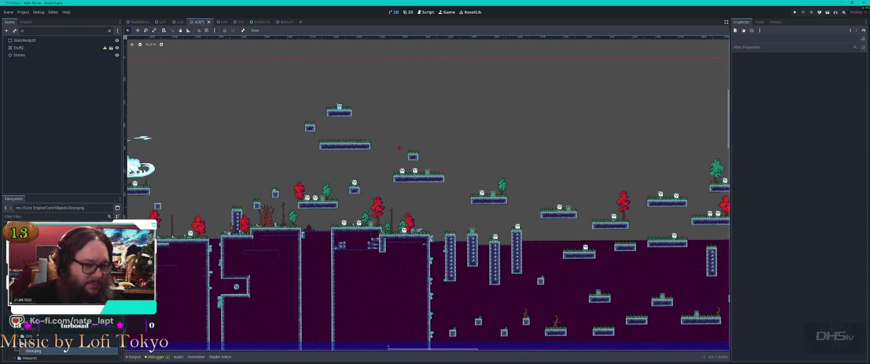
{"action": "scroll", "coordinate": [383, 148], "scroll_direction": "up", "scroll_amount": 4}
{"action": "left_click", "coordinate": [356, 140]}
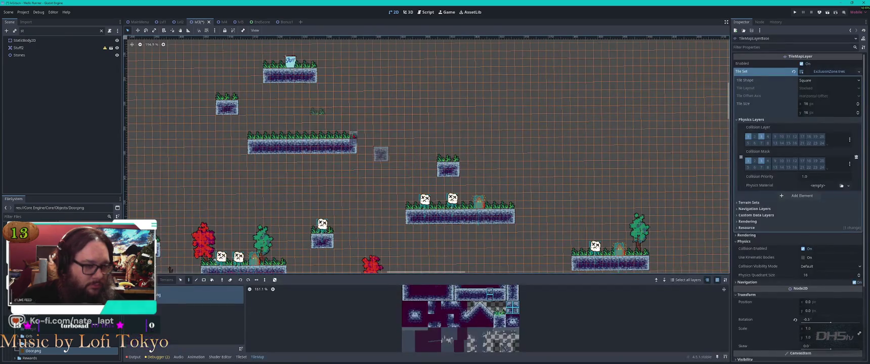
{"action": "left_click_drag", "start_coordinate": [352, 136], "coordinate": [332, 151]}
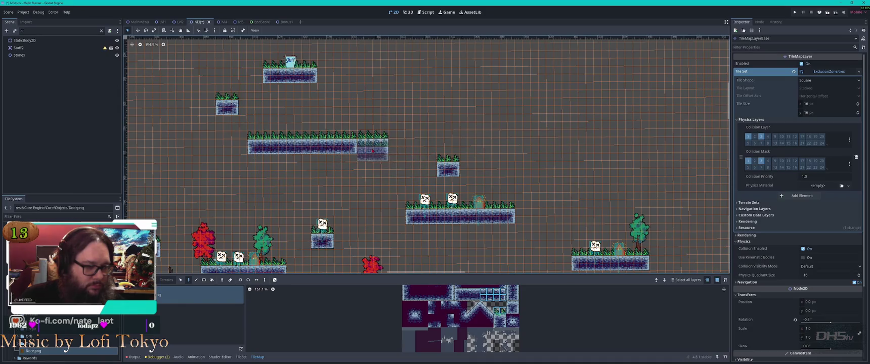
{"action": "left_click", "coordinate": [375, 144]}
{"action": "key", "text": "Escape"}
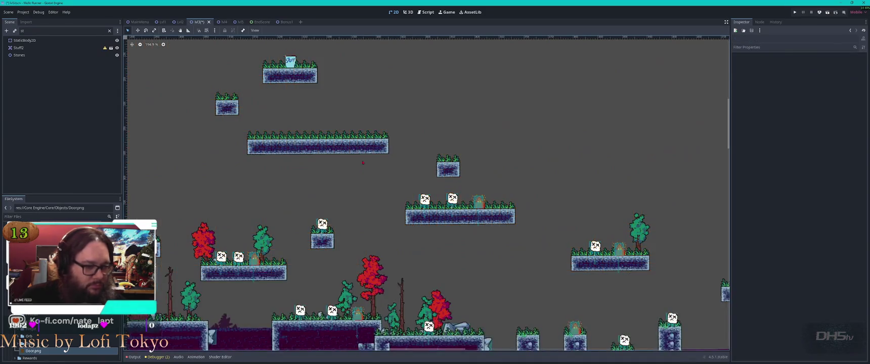
{"action": "scroll", "coordinate": [385, 137], "scroll_direction": "down", "scroll_amount": 3}
{"action": "scroll", "coordinate": [386, 138], "scroll_direction": "down", "scroll_amount": 2}
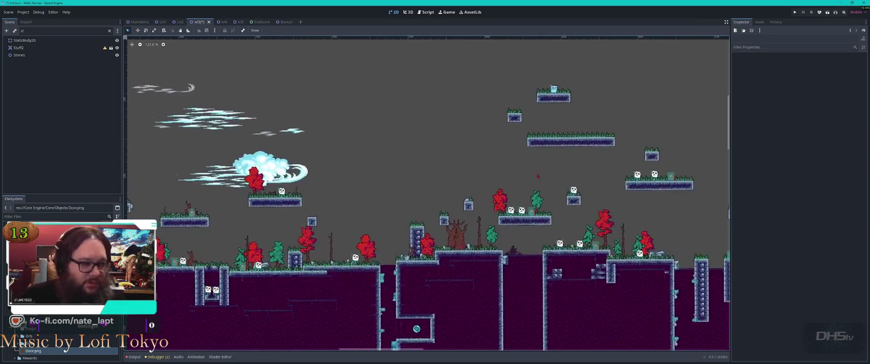
{"action": "scroll", "coordinate": [450, 162], "scroll_direction": "left", "scroll_amount": 3}
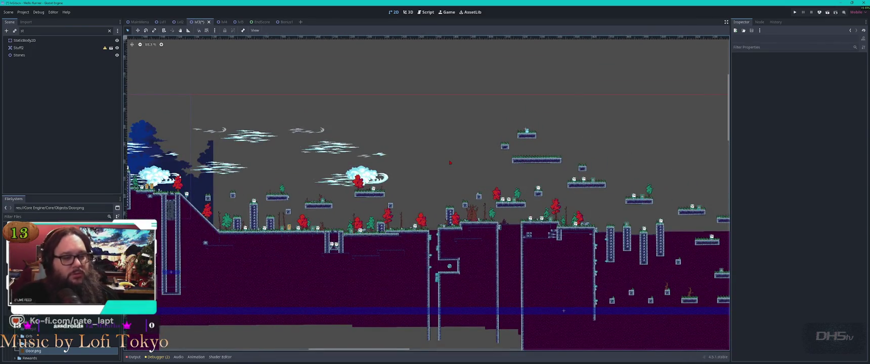
{"action": "scroll", "coordinate": [448, 266], "scroll_direction": "up", "scroll_amount": 6}
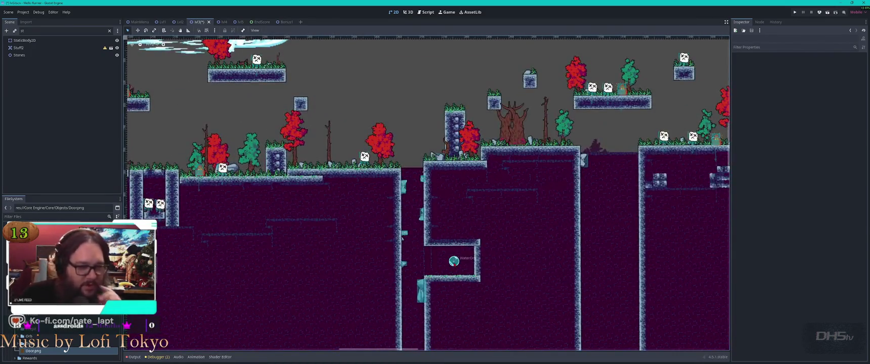
{"action": "scroll", "coordinate": [454, 261], "scroll_direction": "down", "scroll_amount": 5}
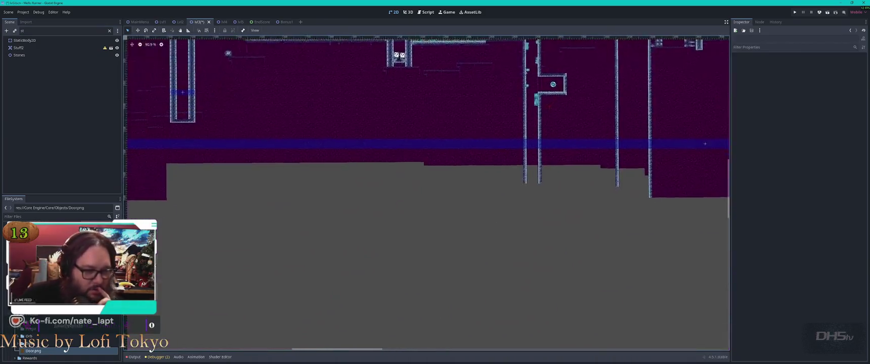
{"action": "scroll", "coordinate": [427, 193], "scroll_direction": "left", "scroll_amount": 3}
{"action": "scroll", "coordinate": [283, 152], "scroll_direction": "up", "scroll_amount": 2}
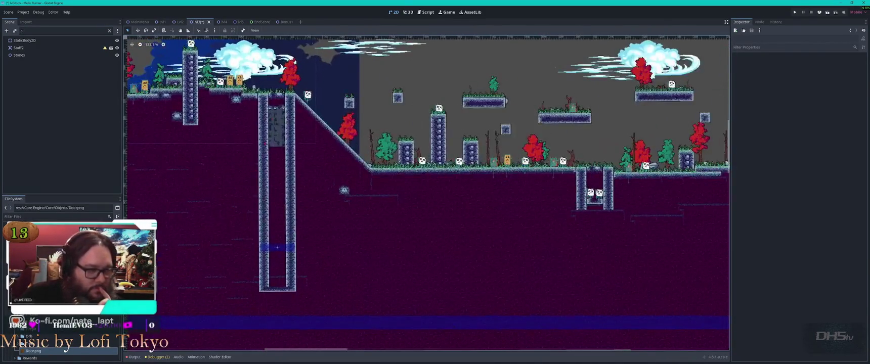
{"action": "scroll", "coordinate": [426, 192], "scroll_direction": "left", "scroll_amount": 5}
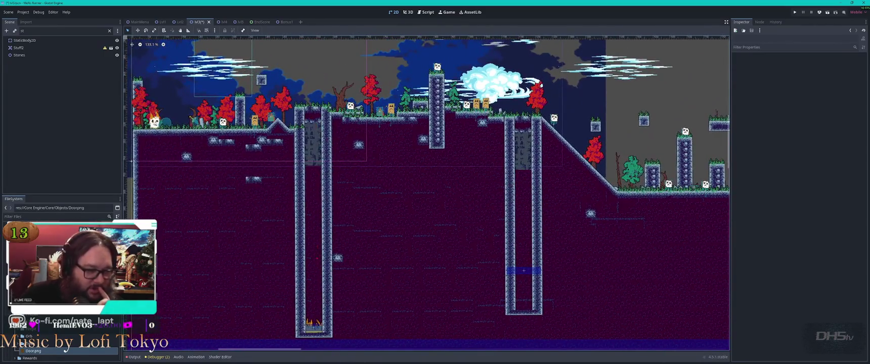
{"action": "scroll", "coordinate": [390, 253], "scroll_direction": "down", "scroll_amount": 3}
{"action": "scroll", "coordinate": [535, 253], "scroll_direction": "down", "scroll_amount": 5}
{"action": "scroll", "coordinate": [534, 253], "scroll_direction": "right", "scroll_amount": 5}
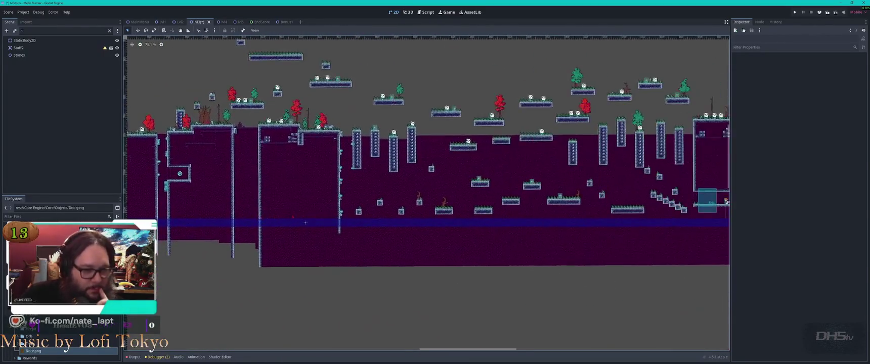
{"action": "scroll", "coordinate": [551, 197], "scroll_direction": "right", "scroll_amount": 1}
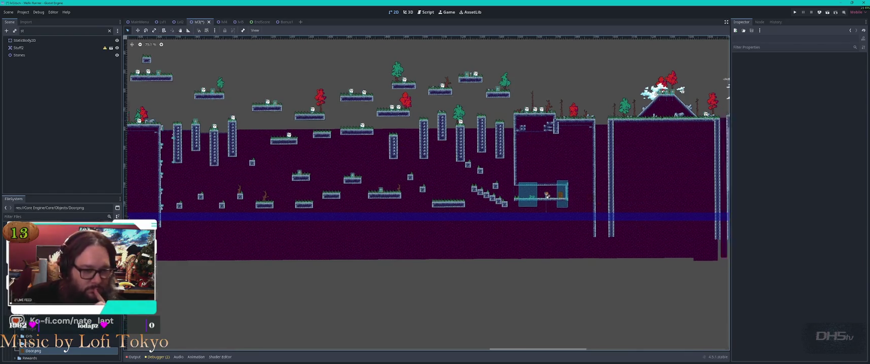
{"action": "scroll", "coordinate": [551, 196], "scroll_direction": "down", "scroll_amount": 2}
{"action": "scroll", "coordinate": [550, 196], "scroll_direction": "right", "scroll_amount": 8}
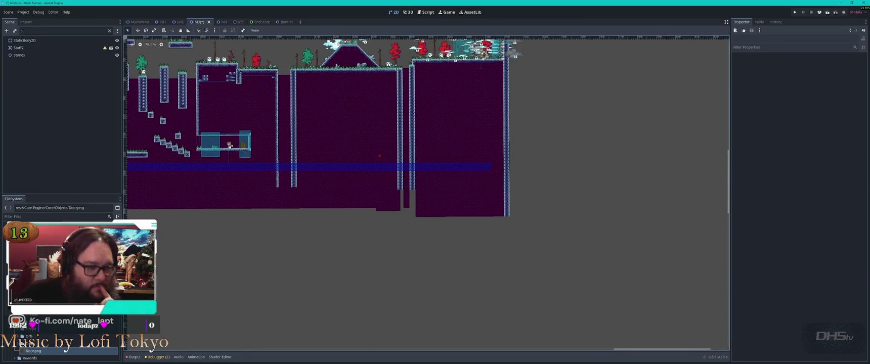
{"action": "scroll", "coordinate": [380, 156], "scroll_direction": "up", "scroll_amount": 4}
{"action": "scroll", "coordinate": [380, 151], "scroll_direction": "down", "scroll_amount": 5}
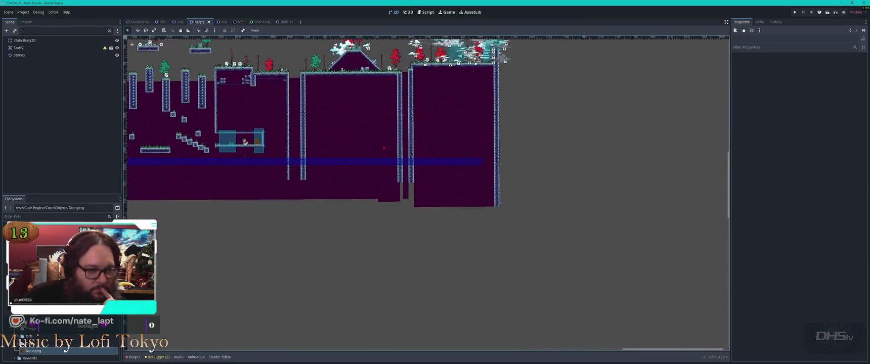
{"action": "scroll", "coordinate": [375, 220], "scroll_direction": "up", "scroll_amount": 3}
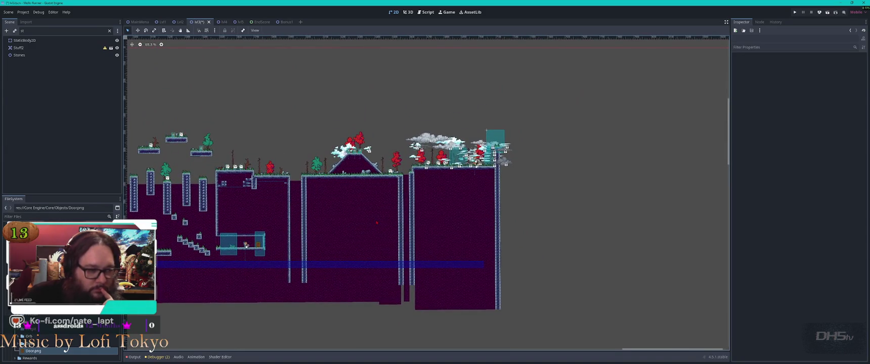
{"action": "scroll", "coordinate": [376, 227], "scroll_direction": "up", "scroll_amount": 7}
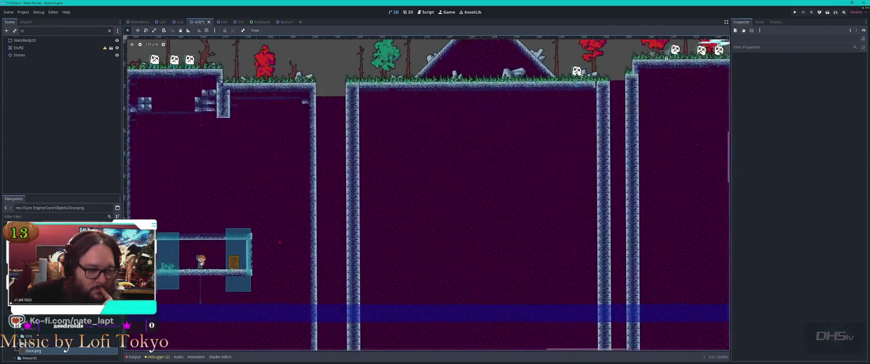
{"action": "scroll", "coordinate": [507, 221], "scroll_direction": "down", "scroll_amount": 2}
{"action": "left_click_drag", "start_coordinate": [508, 222], "coordinate": [500, 229]}
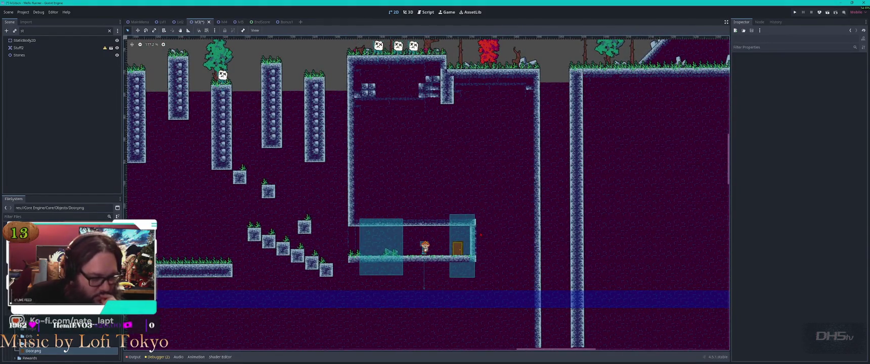
{"action": "scroll", "coordinate": [471, 245], "scroll_direction": "up", "scroll_amount": 5}
{"action": "scroll", "coordinate": [455, 230], "scroll_direction": "right", "scroll_amount": 5}
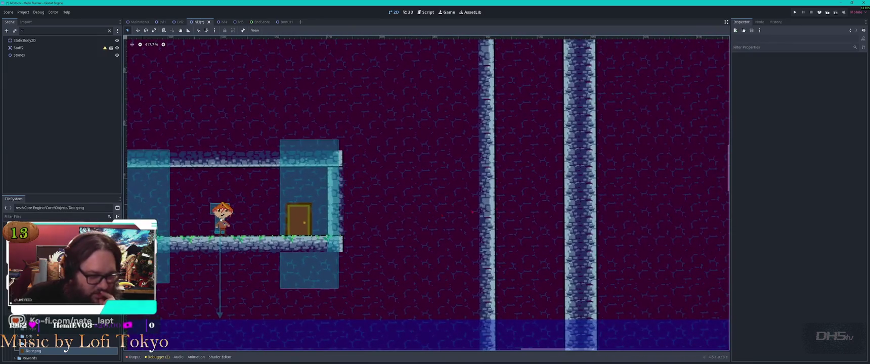
{"action": "scroll", "coordinate": [336, 194], "scroll_direction": "down", "scroll_amount": 5}
{"action": "scroll", "coordinate": [488, 237], "scroll_direction": "up", "scroll_amount": 5}
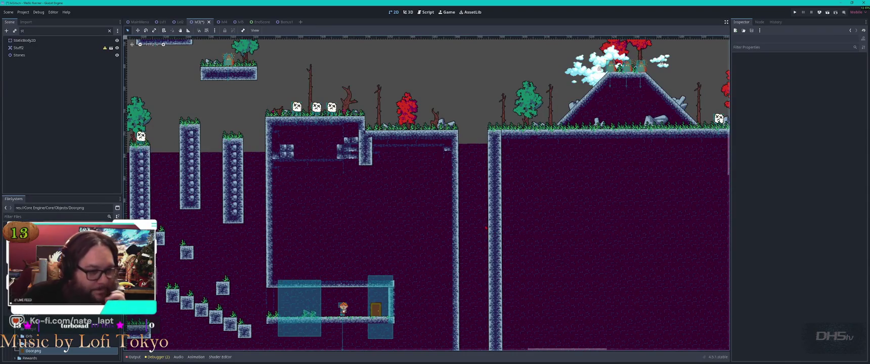
{"action": "scroll", "coordinate": [479, 265], "scroll_direction": "down", "scroll_amount": 5}
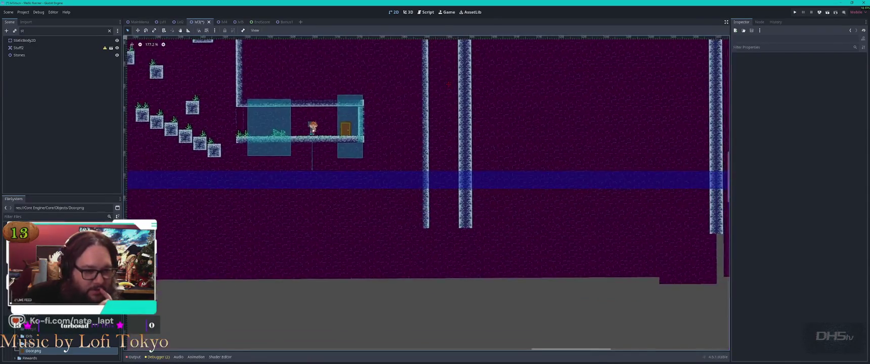
{"action": "scroll", "coordinate": [478, 264], "scroll_direction": "up", "scroll_amount": 2}
{"action": "scroll", "coordinate": [479, 264], "scroll_direction": "left", "scroll_amount": 3}
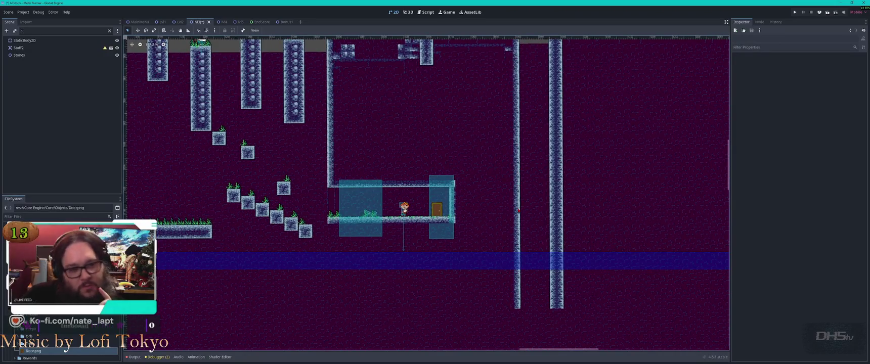
{"action": "scroll", "coordinate": [508, 203], "scroll_direction": "up", "scroll_amount": 4}
{"action": "left_click", "coordinate": [527, 189]}
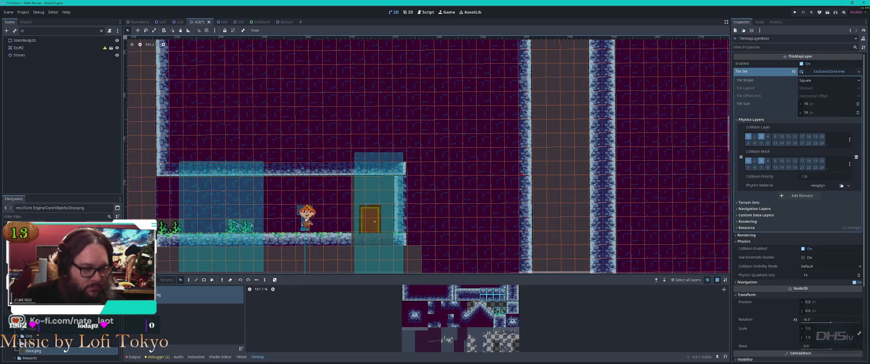
- Copy the corridor's end tiles, paste them further right, and erase the misplaced stone wall
{"action": "left_click_drag", "start_coordinate": [529, 164], "coordinate": [422, 226]}
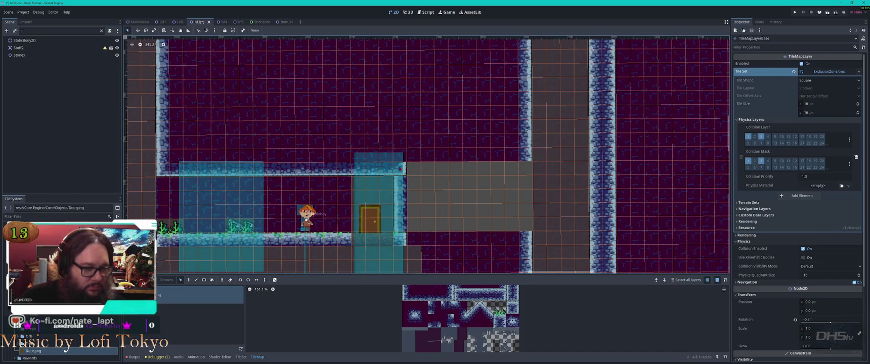
{"action": "left_click_drag", "start_coordinate": [268, 162], "coordinate": [399, 242]}
{"action": "key", "text": "d"}
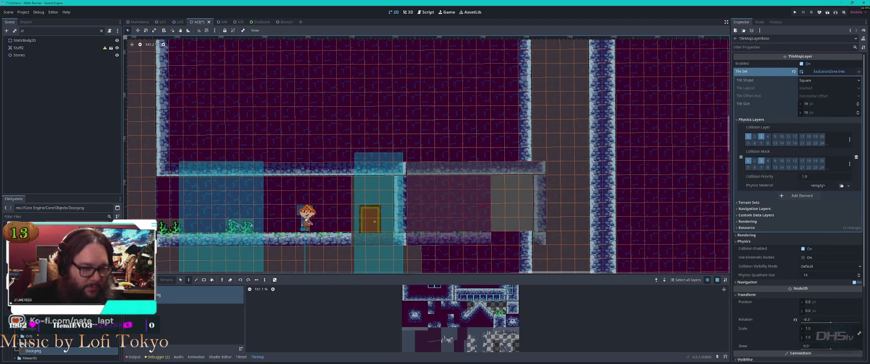
{"action": "left_click", "coordinate": [470, 204]}
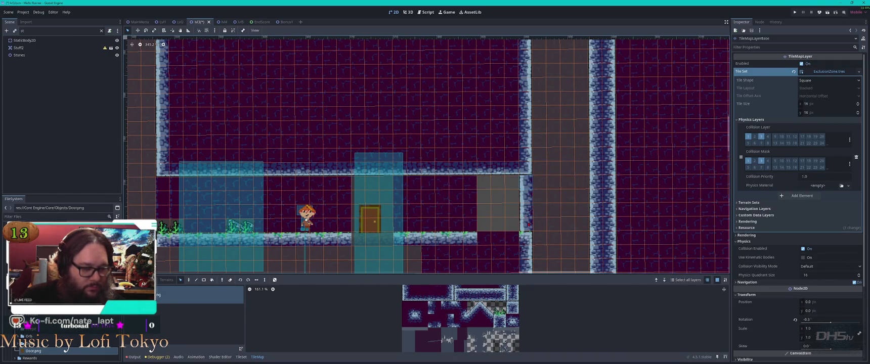
{"action": "right_click", "coordinate": [526, 203]}
- Select another block of tiles near the corridor and place a wall tile at its end
{"action": "left_click_drag", "start_coordinate": [469, 185], "coordinate": [409, 232]}
{"action": "key", "text": "f"}
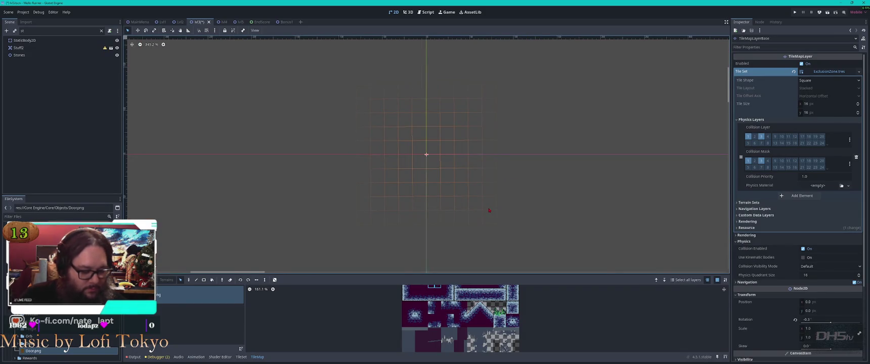
{"action": "scroll", "coordinate": [489, 211], "scroll_direction": "down", "scroll_amount": 5}
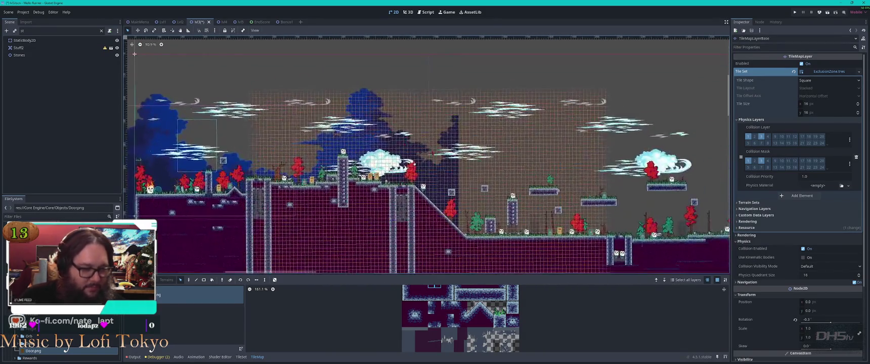
{"action": "scroll", "coordinate": [426, 155], "scroll_direction": "down", "scroll_amount": 3}
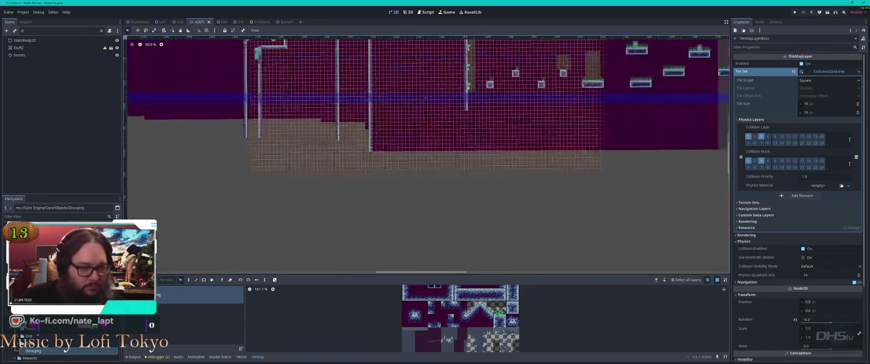
{"action": "scroll", "coordinate": [212, 45], "scroll_direction": "left", "scroll_amount": 5}
{"action": "scroll", "coordinate": [212, 45], "scroll_direction": "down", "scroll_amount": 2}
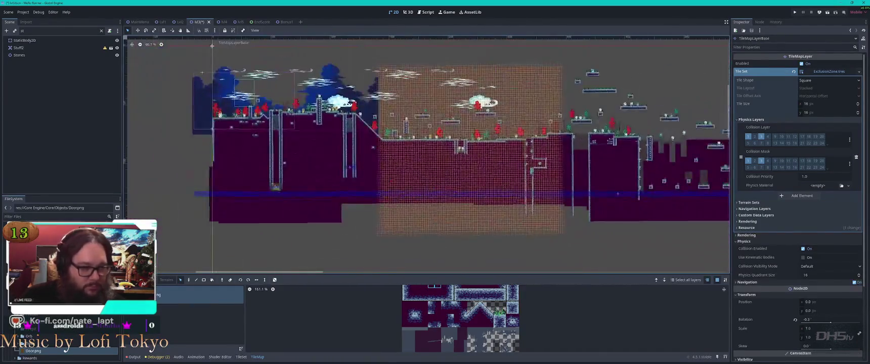
{"action": "scroll", "coordinate": [489, 153], "scroll_direction": "up", "scroll_amount": 9}
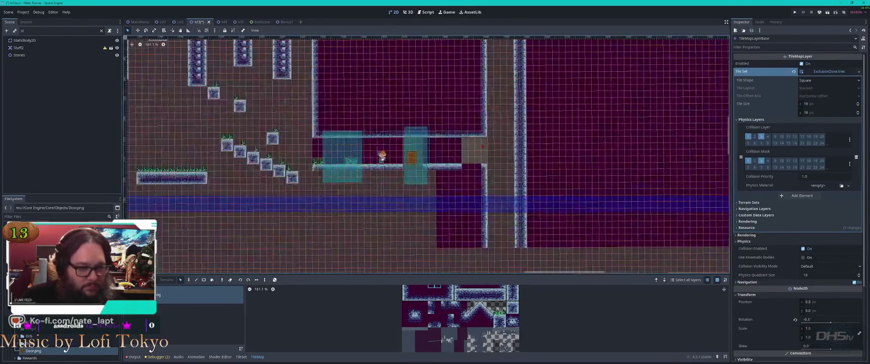
{"action": "scroll", "coordinate": [487, 153], "scroll_direction": "up", "scroll_amount": 3}
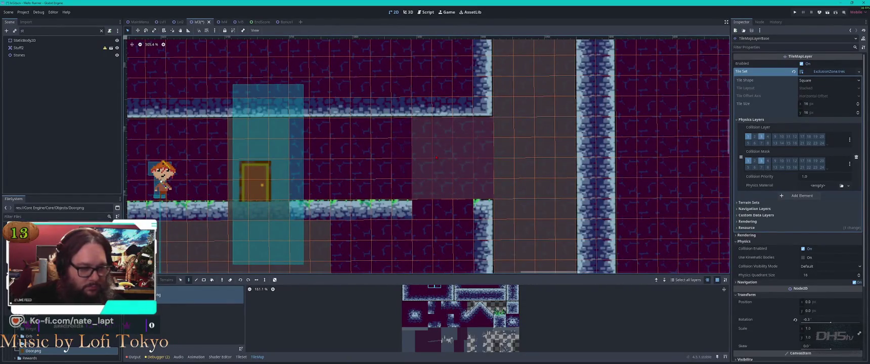
{"action": "left_click", "coordinate": [473, 185]}
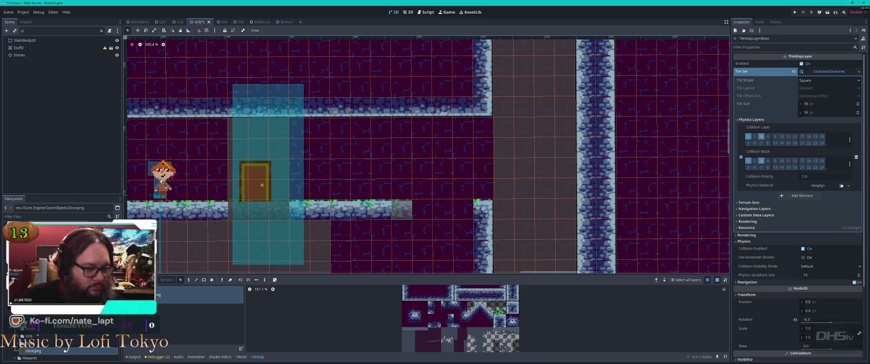
- Copy the ledge end and stamp it to lengthen the floor, undoing the misplaced paste
{"action": "left_click_drag", "start_coordinate": [423, 209], "coordinate": [337, 218]}
{"action": "key", "text": "ctrl+c"}
{"action": "key", "text": "ctrl+v"}
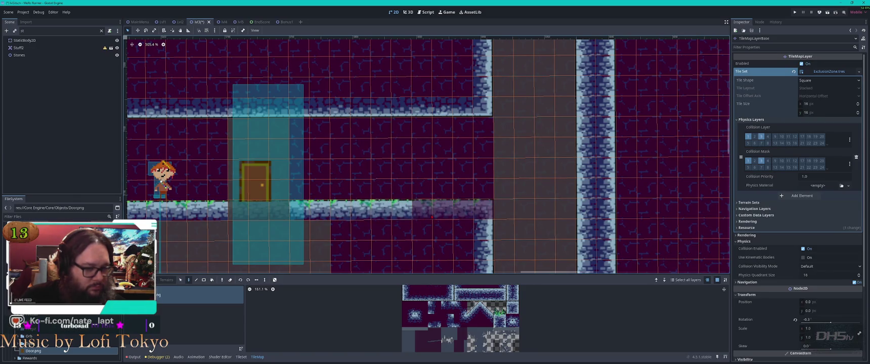
{"action": "left_click", "coordinate": [429, 216]}
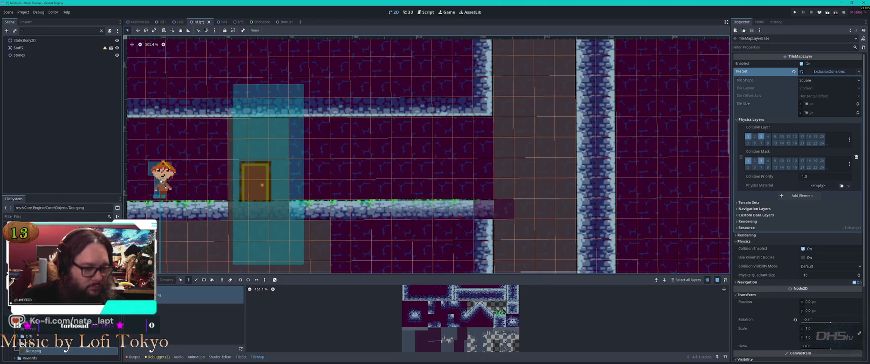
{"action": "key", "text": "Escape"}
{"action": "key", "text": "ctrl+z"}
{"action": "key", "text": "ctrl+shift+z"}
{"action": "key", "text": "ctrl+z"}
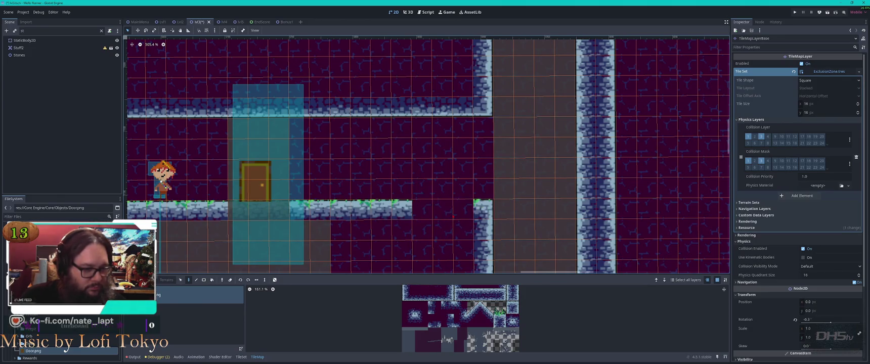
{"action": "key", "text": "ctrl+v"}
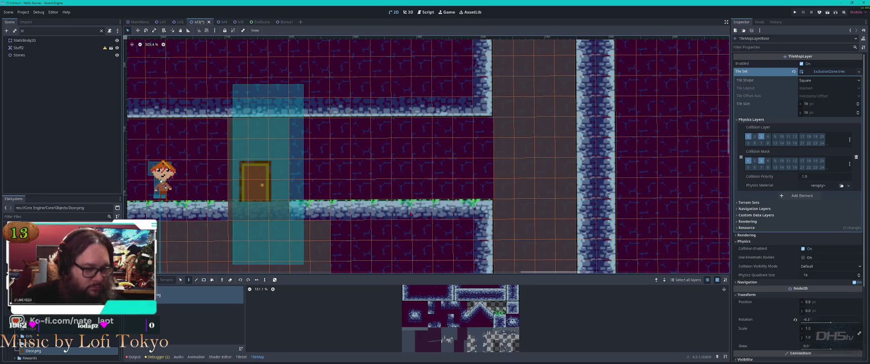
{"action": "key", "text": "Escape"}
{"action": "key", "text": "Escape"}
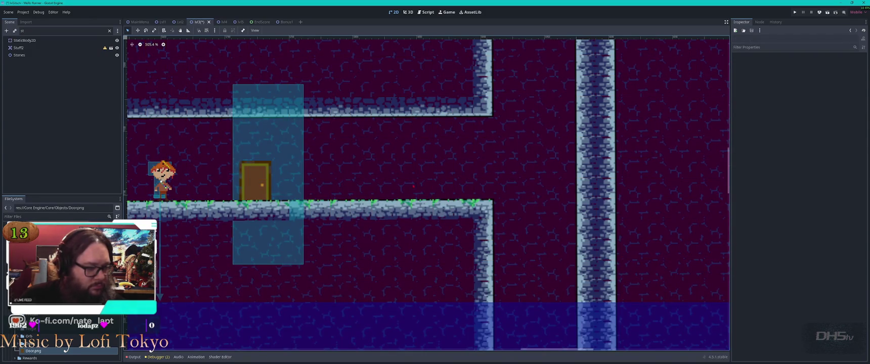
- Select Melloboy, toggle its Movement & Combat section, and filter the Inspector by 'fl'
{"action": "left_click", "coordinate": [255, 180]}
{"action": "left_click", "coordinate": [163, 176]}
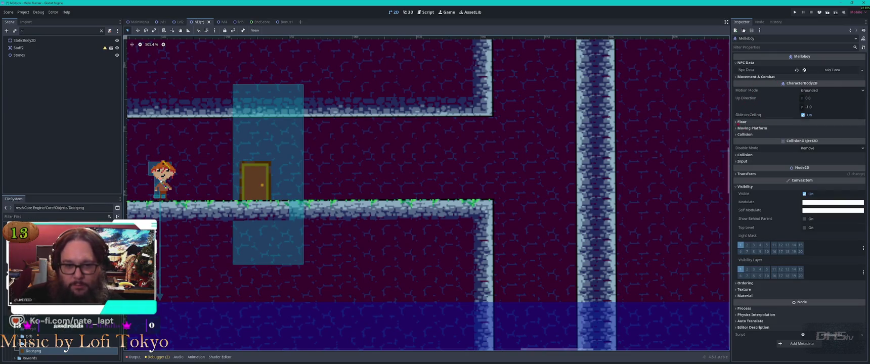
{"action": "left_click", "coordinate": [736, 77]}
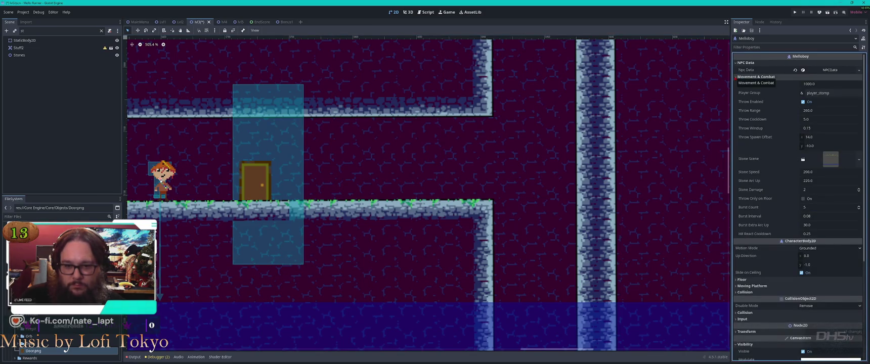
{"action": "left_click", "coordinate": [736, 77]}
{"action": "left_click", "coordinate": [765, 46]}
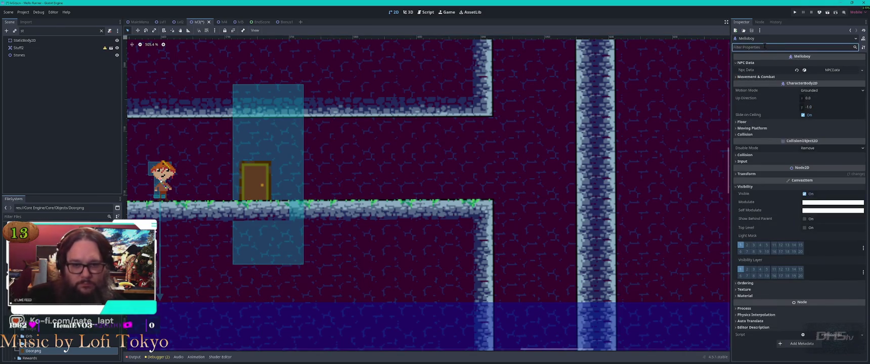
{"action": "type", "text": "flip"}
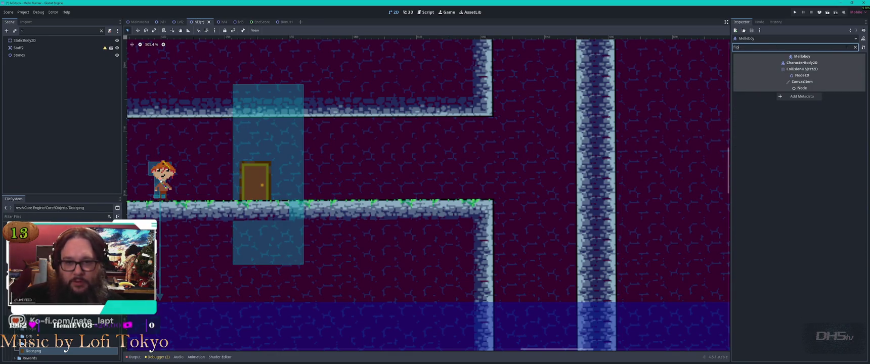
{"action": "left_click", "coordinate": [855, 47]}
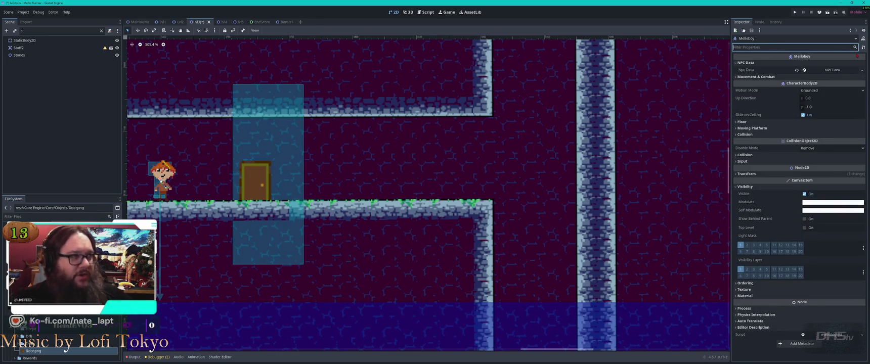
{"action": "left_click_drag", "start_coordinate": [162, 180], "coordinate": [324, 200]}
{"action": "scroll", "coordinate": [431, 176], "scroll_direction": "down", "scroll_amount": 4}
- Undo the last three tile changes on the tile layer
{"action": "type", "text": "flip"}
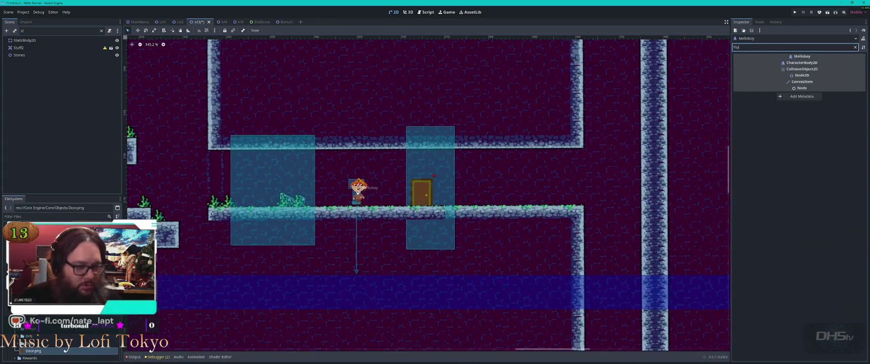
{"action": "left_click", "coordinate": [501, 178]}
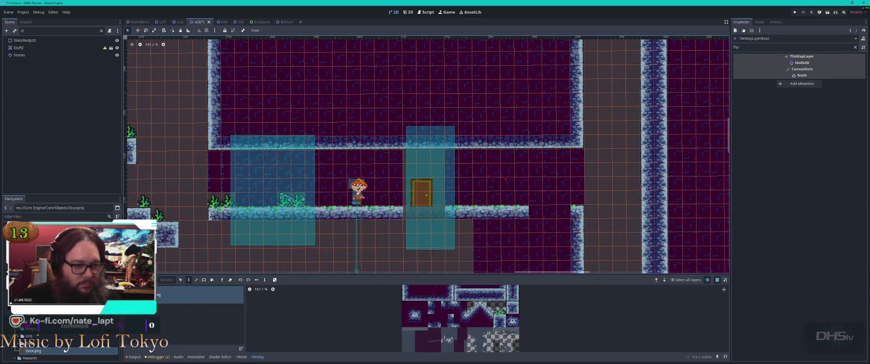
{"action": "key", "text": "ctrl+z"}
{"action": "key", "text": "ctrl+z"}
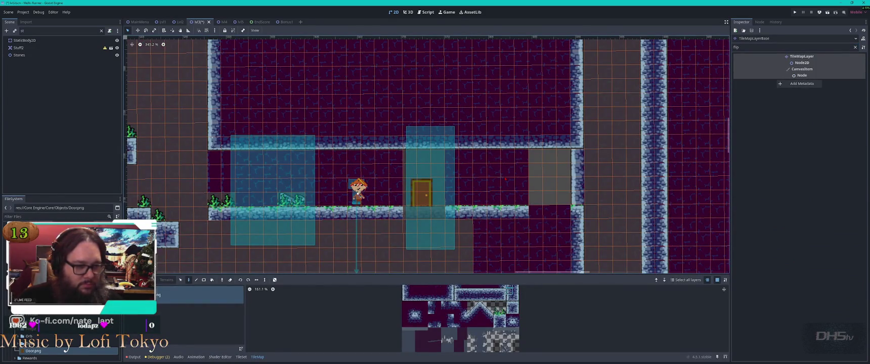
{"action": "key", "text": "ctrl+z"}
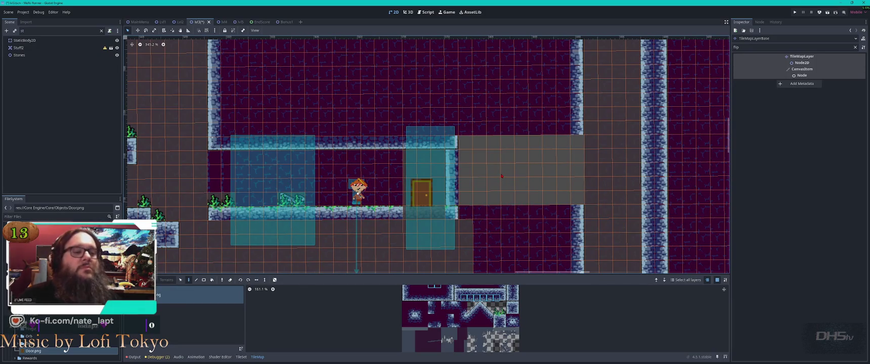
{"action": "scroll", "coordinate": [491, 176], "scroll_direction": "up", "scroll_amount": 2}
{"action": "key", "text": "ctrl+z"}
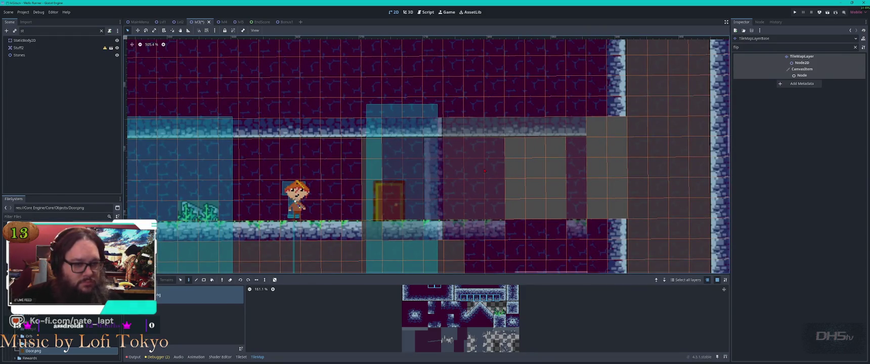
{"action": "left_click", "coordinate": [484, 171]}
- On TileMapLayerBase, copy the corridor tile block and paste it right of the door
{"action": "left_click", "coordinate": [349, 124]}
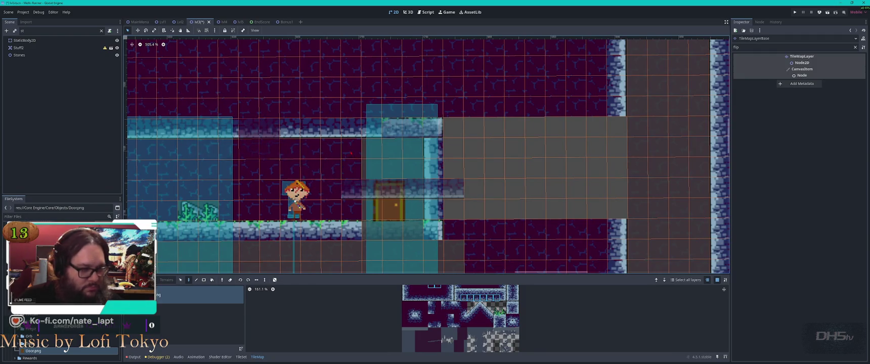
{"action": "mouse_move", "coordinate": [302, 120]}
{"action": "left_mouse_down"}
{"action": "mouse_move", "coordinate": [423, 204]}
{"action": "mouse_move", "coordinate": [429, 233]}
{"action": "left_mouse_up"}
{"action": "key", "text": "ctrl+c"}
{"action": "key", "text": "ctrl+v"}
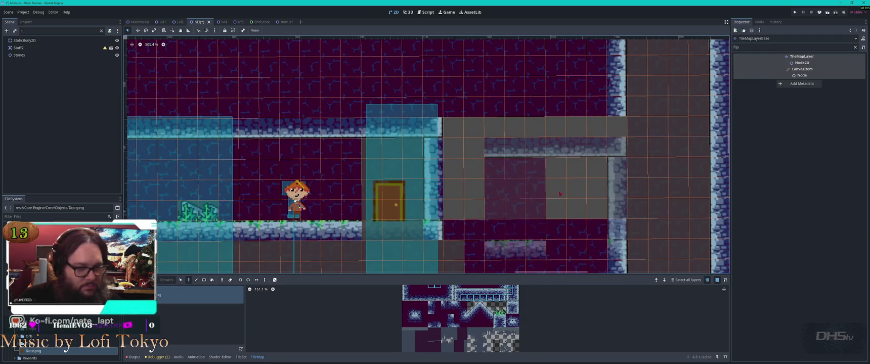
{"action": "left_click", "coordinate": [560, 177]}
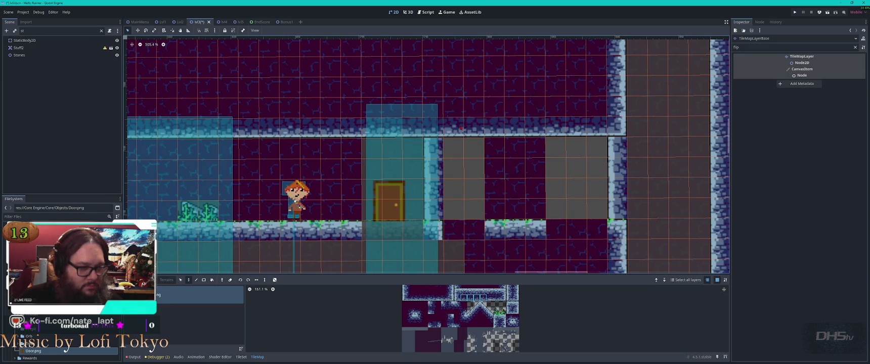
- Stamp a copied 3x3 wall block into the gaps and extend the floor ledge to the wall
{"action": "left_click_drag", "start_coordinate": [485, 138], "coordinate": [545, 199]}
{"action": "key", "text": "ctrl+c"}
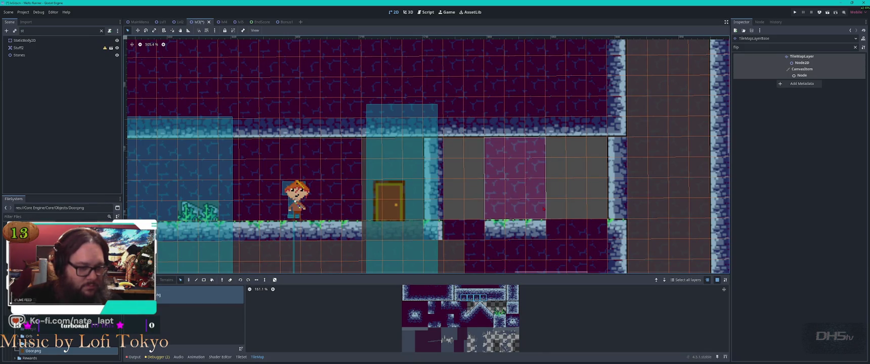
{"action": "left_click", "coordinate": [448, 181]}
{"action": "left_click", "coordinate": [571, 181]}
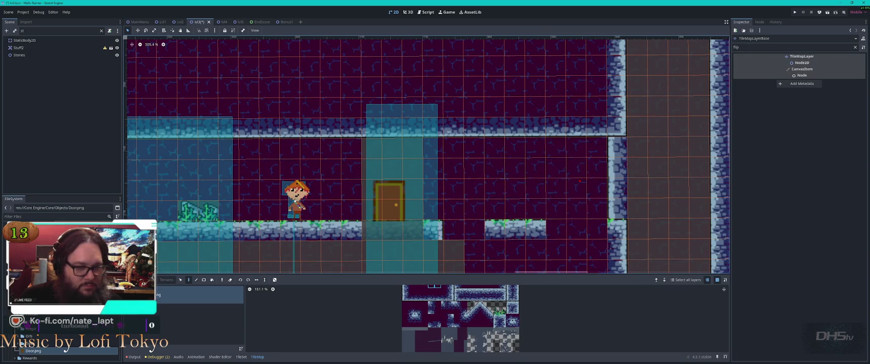
{"action": "left_click", "coordinate": [475, 230]}
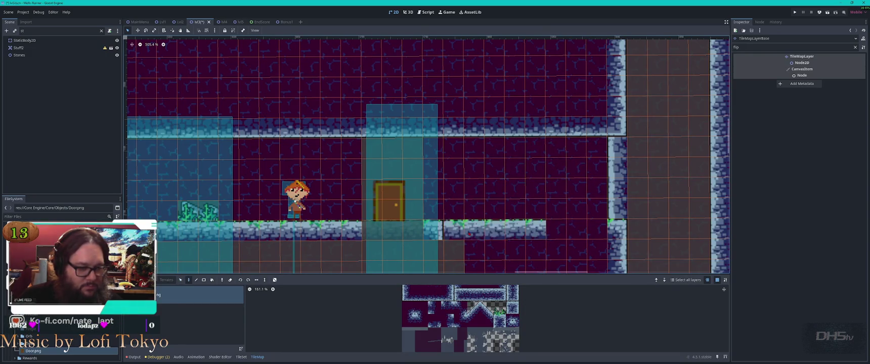
{"action": "left_click", "coordinate": [587, 231]}
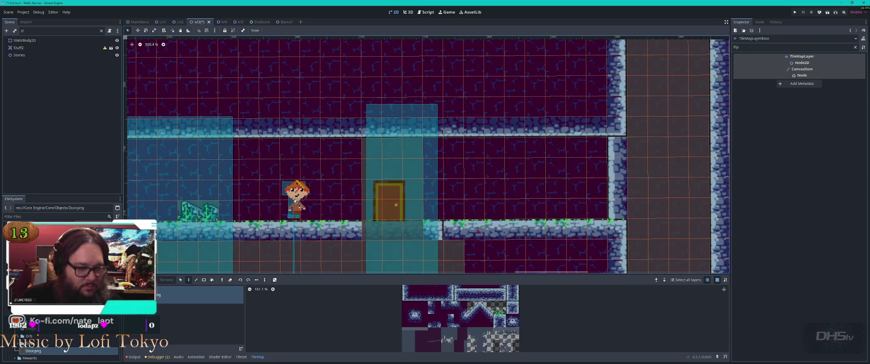
{"action": "key", "text": "s"}
{"action": "left_click_drag", "start_coordinate": [283, 182], "coordinate": [313, 196]}
- Drag Melloboy right along the floor and move the door to the far right beside the wall
{"action": "left_click", "coordinate": [341, 198]}
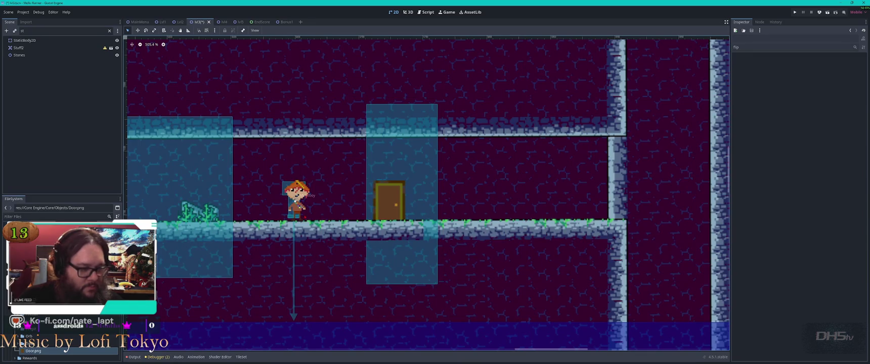
{"action": "left_click", "coordinate": [295, 200]}
{"action": "left_click_drag", "start_coordinate": [295, 200], "coordinate": [468, 201]}
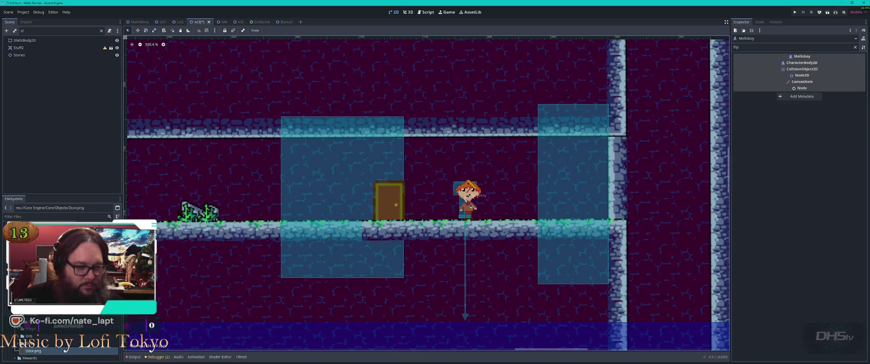
{"action": "left_click", "coordinate": [389, 200]}
{"action": "left_click_drag", "start_coordinate": [388, 200], "coordinate": [572, 203]}
{"action": "left_click", "coordinate": [323, 235]}
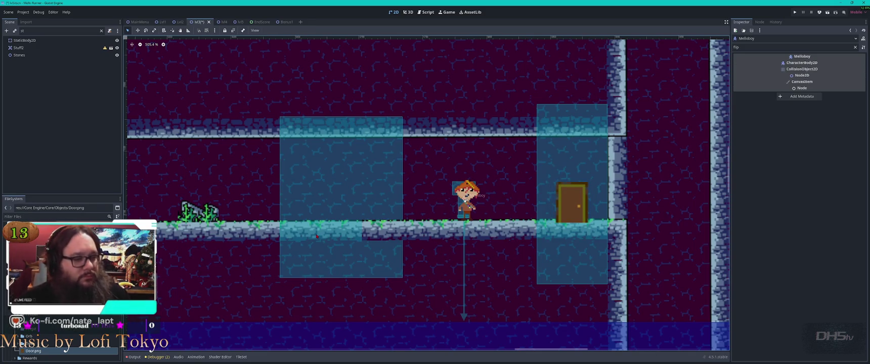
{"action": "left_click", "coordinate": [317, 236]}
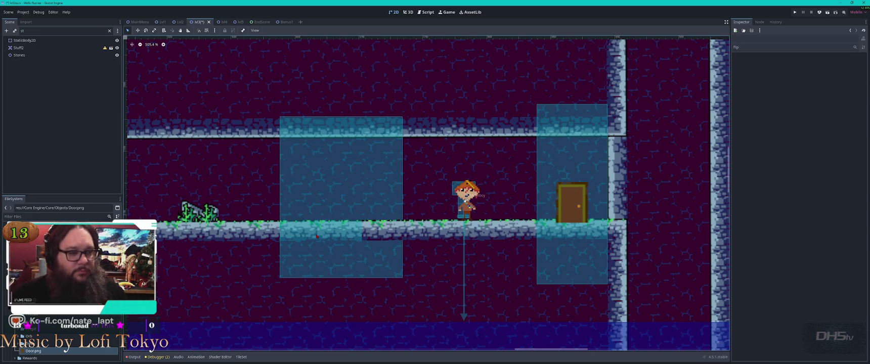
{"action": "left_click", "coordinate": [109, 31]}
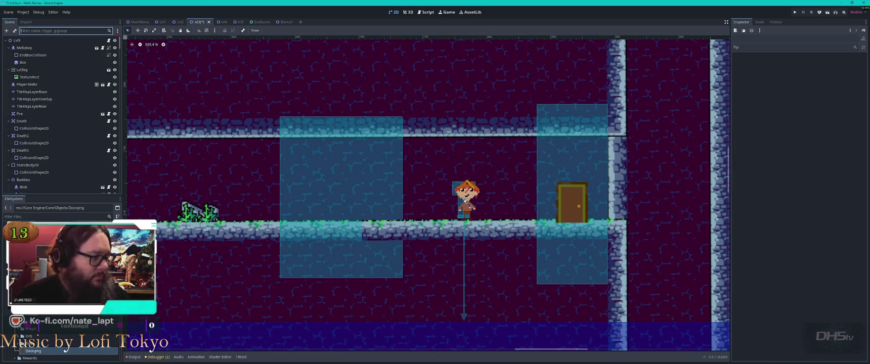
- Drag the TileMapLayerOverlap floor tile block right so it sits beneath the door
{"action": "left_click", "coordinate": [412, 229]}
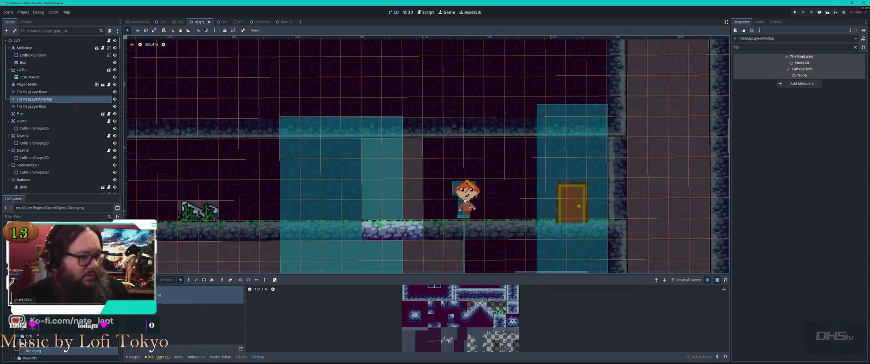
{"action": "left_click_drag", "start_coordinate": [380, 230], "coordinate": [587, 231]}
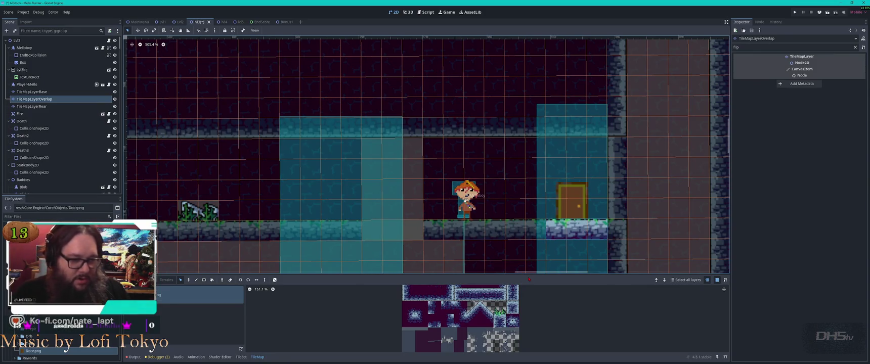
{"action": "key", "text": "Up"}
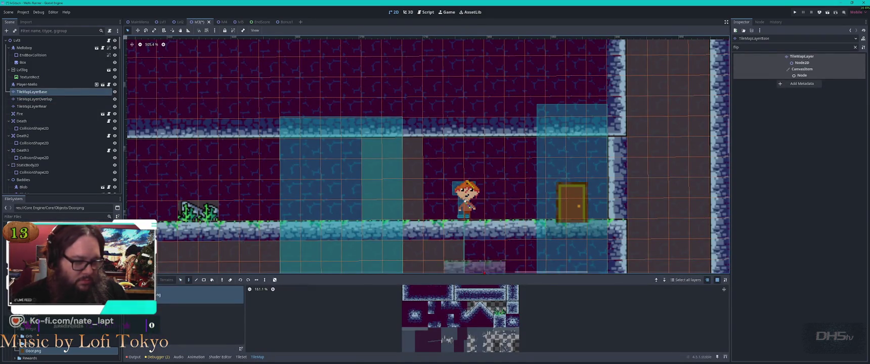
{"action": "left_click", "coordinate": [484, 263]}
{"action": "left_click", "coordinate": [571, 201]}
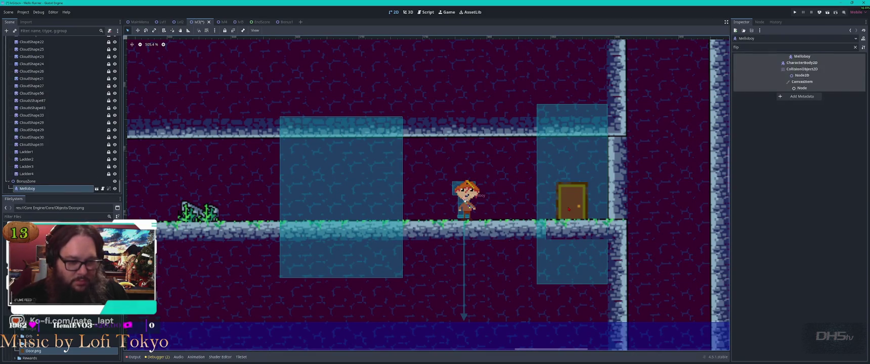
{"action": "left_click", "coordinate": [463, 202]}
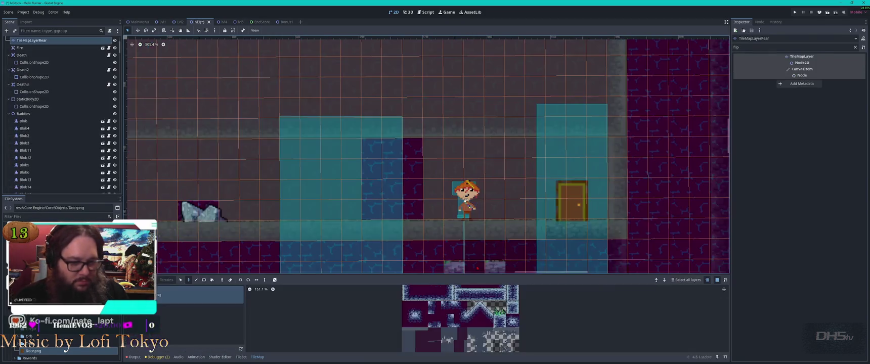
{"action": "left_click", "coordinate": [464, 202]}
{"action": "scroll", "coordinate": [463, 200], "scroll_direction": "down", "scroll_amount": 1}
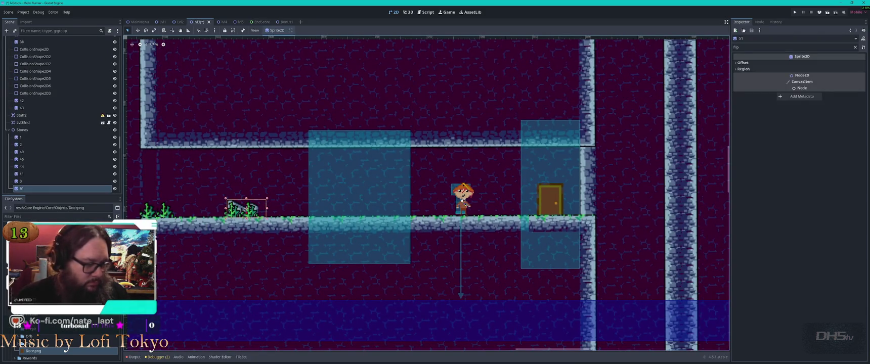
{"action": "key", "text": "ctrl+d"}
{"action": "mouse_move", "coordinate": [247, 207]}
{"action": "left_mouse_down"}
{"action": "mouse_move", "coordinate": [508, 205]}
{"action": "mouse_move", "coordinate": [240, 206]}
{"action": "mouse_move", "coordinate": [264, 208]}
{"action": "mouse_move", "coordinate": [234, 197]}
{"action": "mouse_move", "coordinate": [247, 209]}
{"action": "left_mouse_up"}
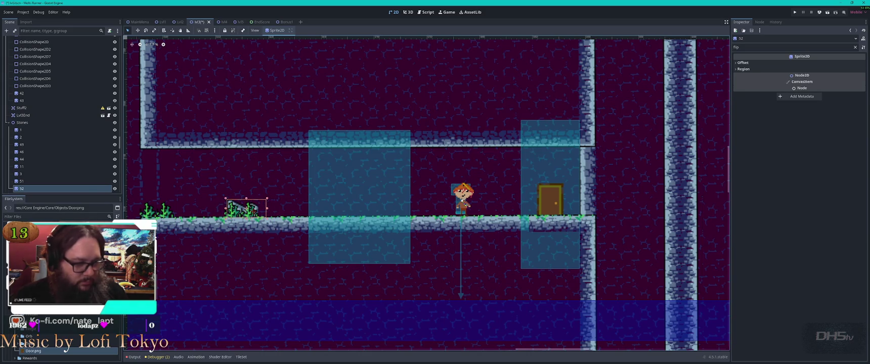
{"action": "key", "text": "Delete"}
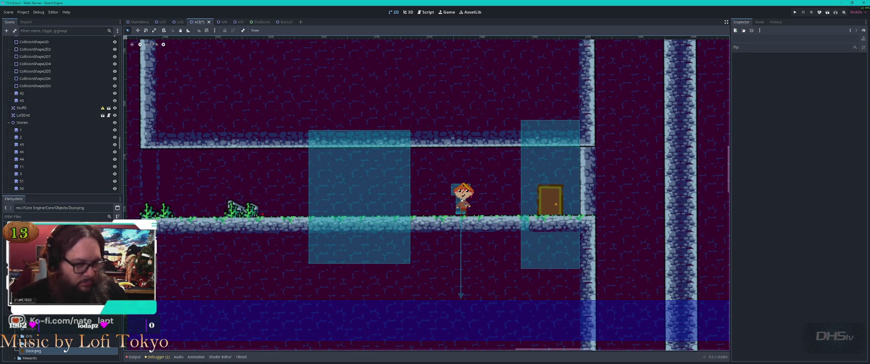
{"action": "scroll", "coordinate": [508, 219], "scroll_direction": "down", "scroll_amount": 1}
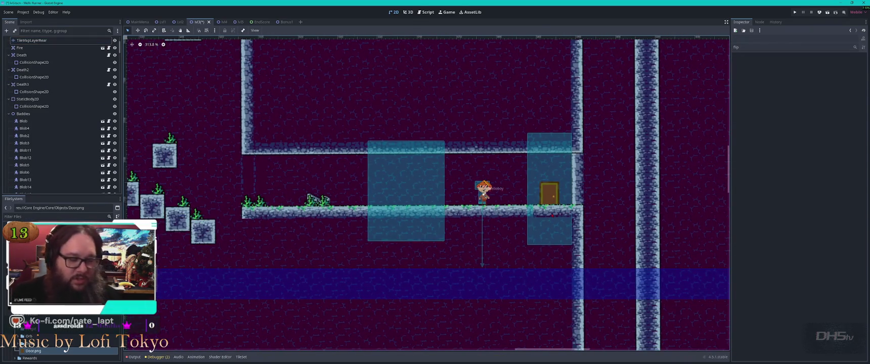
- Select the rear tile layer and mark a three-cell column of wall tiles
{"action": "scroll", "coordinate": [569, 177], "scroll_direction": "up", "scroll_amount": 3}
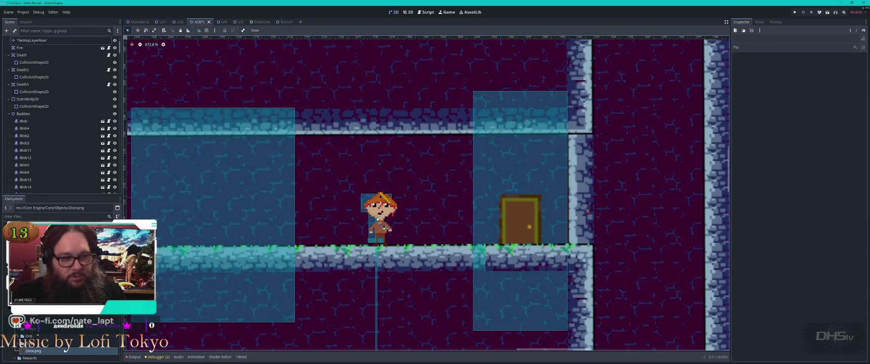
{"action": "left_click", "coordinate": [583, 152]}
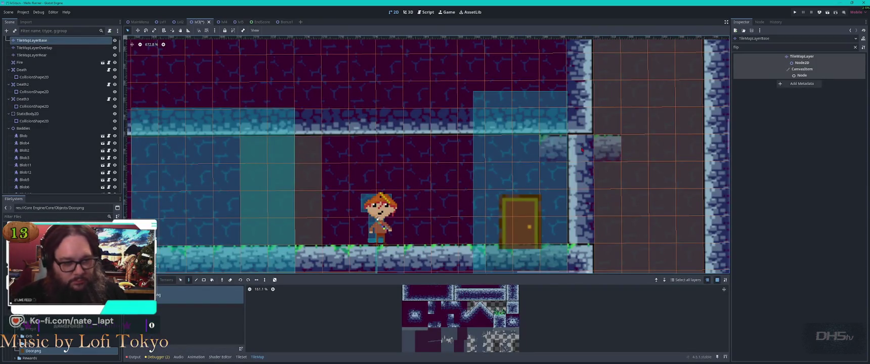
{"action": "left_click", "coordinate": [583, 152]}
{"action": "left_click", "coordinate": [583, 152]}
{"action": "left_click", "coordinate": [583, 152]}
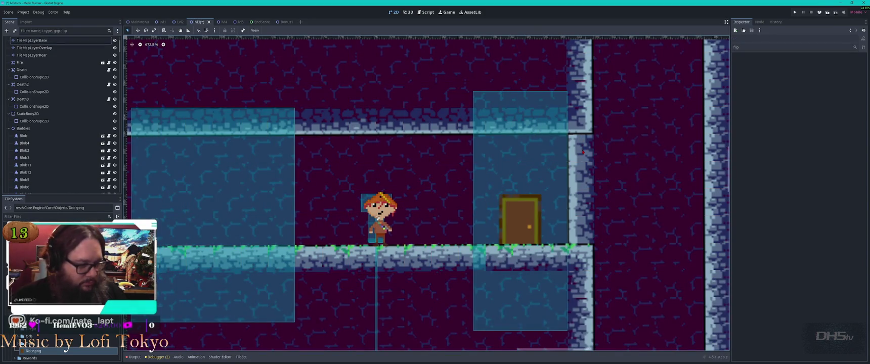
{"action": "left_click", "coordinate": [629, 153]}
{"action": "left_click_drag", "start_coordinate": [581, 148], "coordinate": [584, 208]}
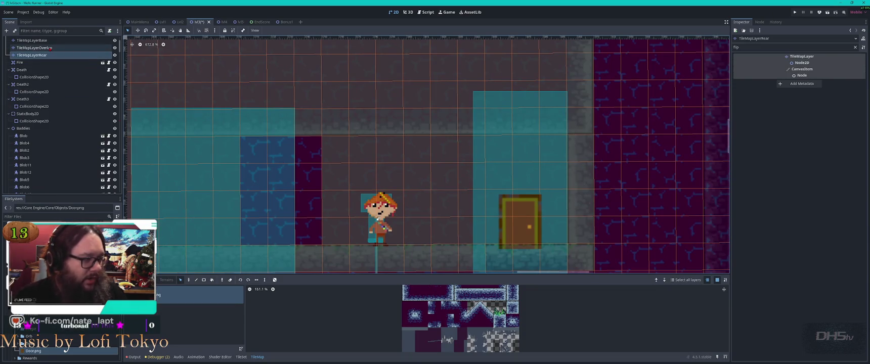
- Paint base wall tiles down the right column, then undo it
{"action": "left_click", "coordinate": [31, 40]}
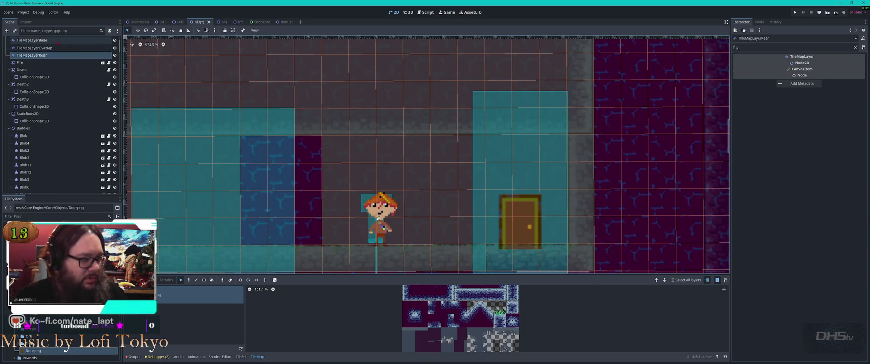
{"action": "left_click_drag", "start_coordinate": [581, 121], "coordinate": [581, 258]}
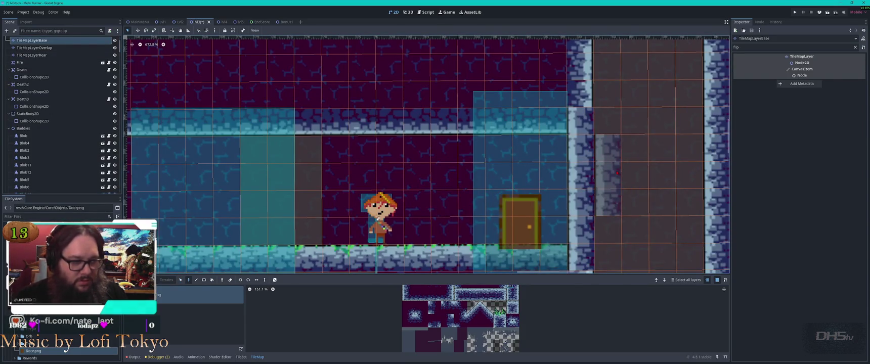
{"action": "key", "text": "Escape"}
{"action": "scroll", "coordinate": [627, 215], "scroll_direction": "down", "scroll_amount": 3}
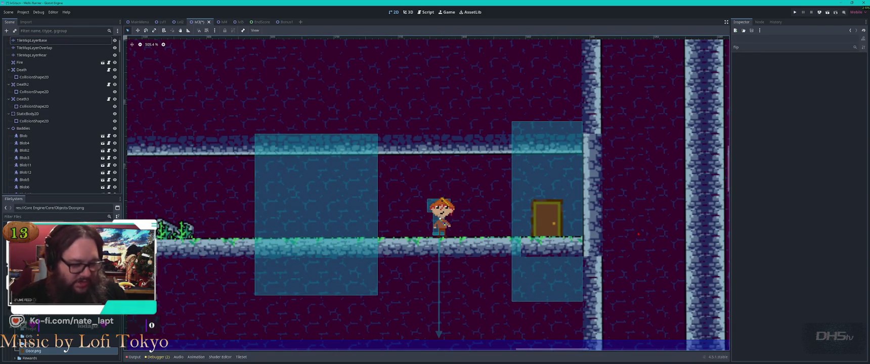
{"action": "key", "text": "ctrl+z"}
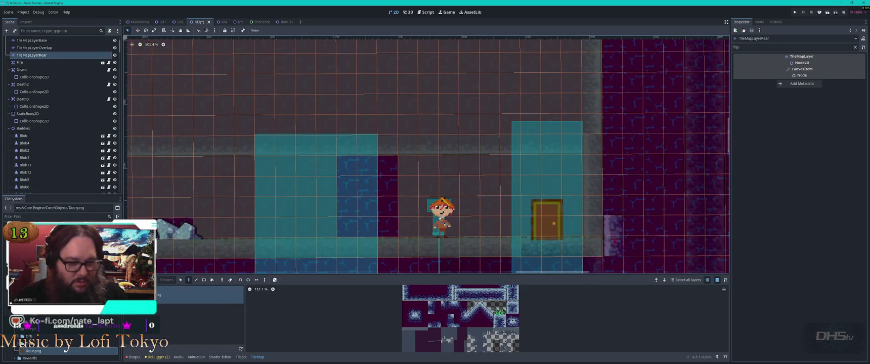
{"action": "key", "text": "Escape"}
{"action": "mouse_move", "coordinate": [634, 234]}
{"action": "left_mouse_down"}
{"action": "mouse_move", "coordinate": [621, 196]}
{"action": "mouse_move", "coordinate": [583, 169]}
{"action": "left_mouse_up"}
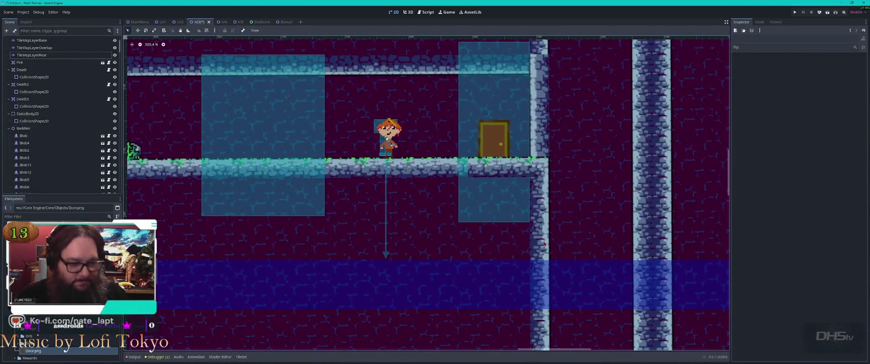
- Erase the stone column tile from TileMapLayerRear, then select TileMapLayerBase
{"action": "left_click", "coordinate": [32, 55]}
{"action": "key", "text": "Escape"}
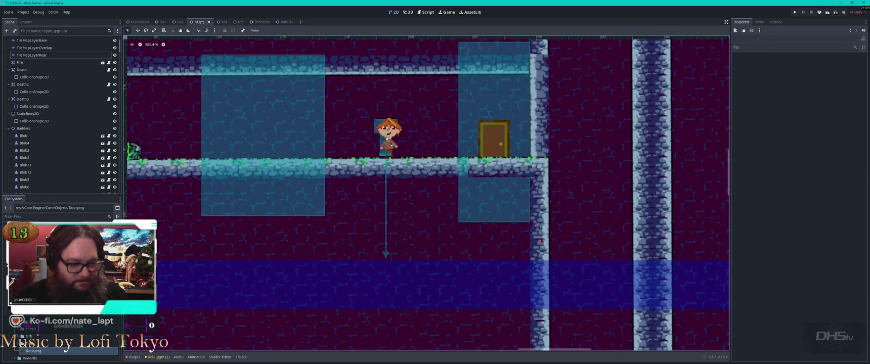
{"action": "left_click", "coordinate": [31, 55]}
{"action": "right_click", "coordinate": [541, 237]}
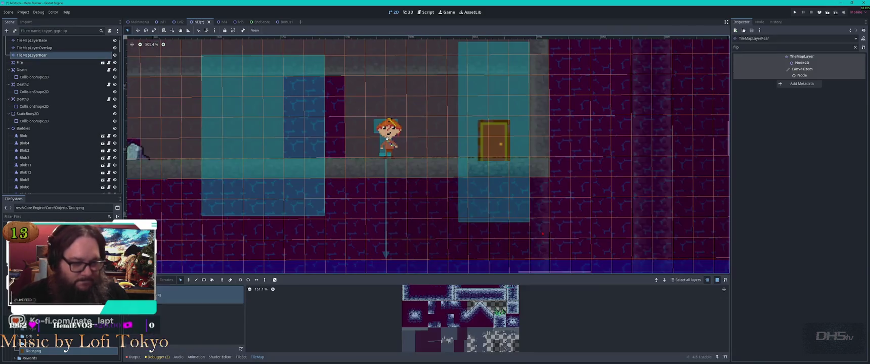
{"action": "key", "text": "Escape"}
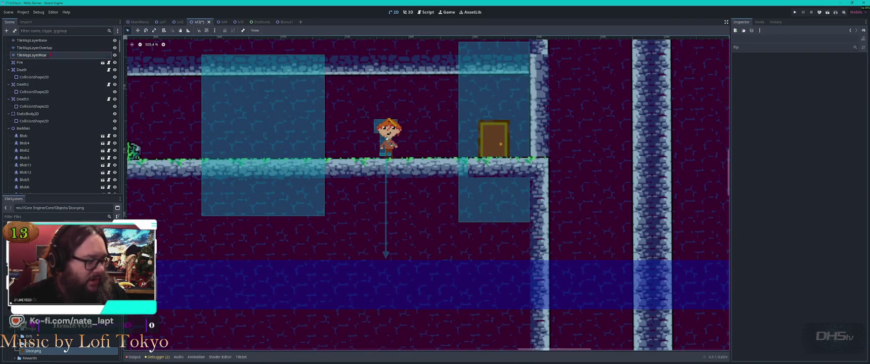
{"action": "left_click", "coordinate": [51, 55]}
{"action": "left_click", "coordinate": [34, 48]}
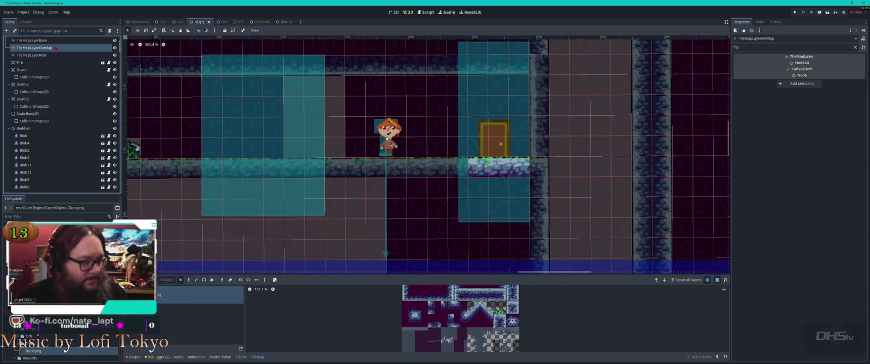
{"action": "left_click", "coordinate": [32, 40]}
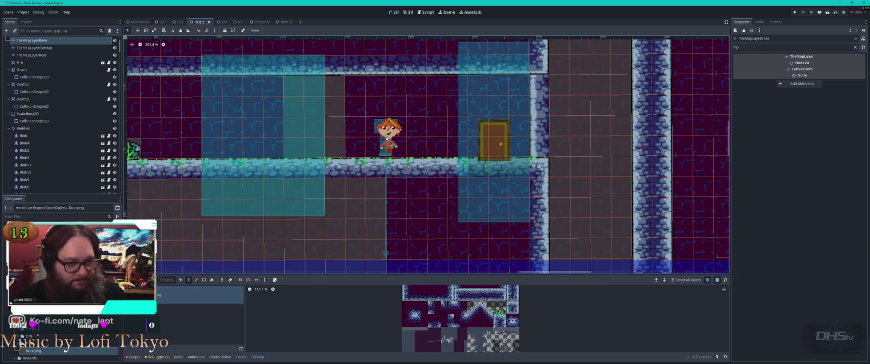
- Undo the player and door move, then copy a wall column into the corridor
{"action": "key", "text": "ctrl+z"}
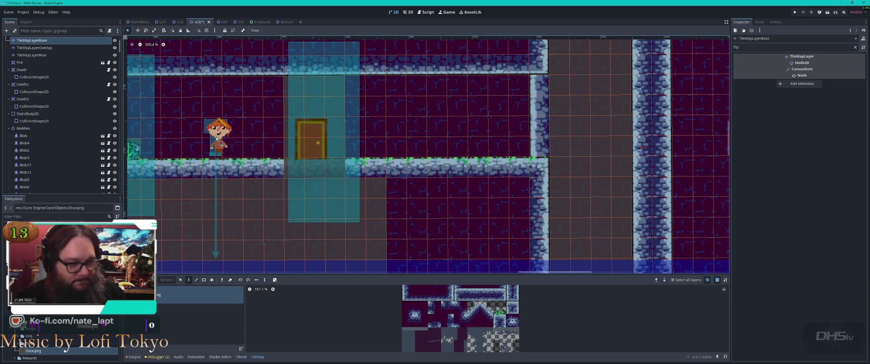
{"action": "key", "text": "Escape"}
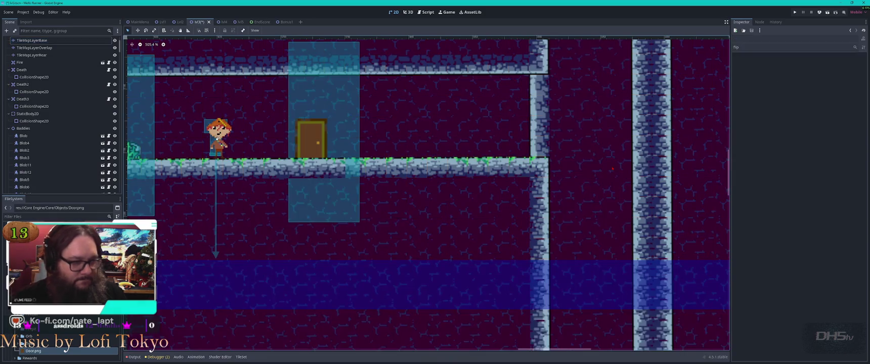
{"action": "left_click", "coordinate": [542, 86]}
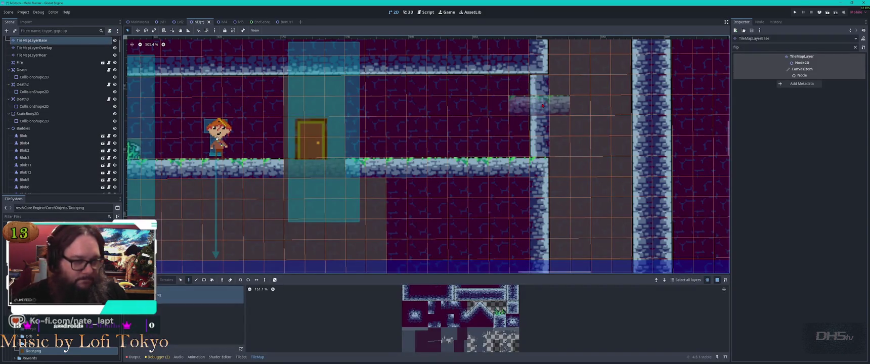
{"action": "left_click_drag", "start_coordinate": [543, 86], "coordinate": [545, 146]}
{"action": "key", "text": "ctrl+c"}
{"action": "key", "text": "ctrl+v"}
{"action": "left_click", "coordinate": [418, 125]}
{"action": "key", "text": "Escape"}
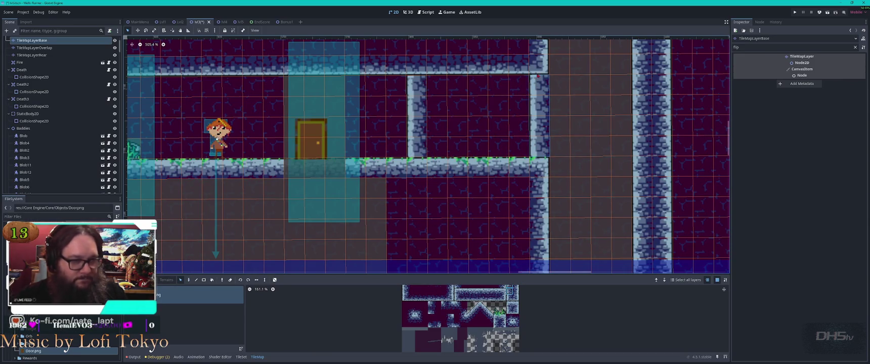
- Paint a wall corner and horizontal wall section past the door, undoing stray edits
{"action": "mouse_move", "coordinate": [546, 193]}
{"action": "left_mouse_down"}
{"action": "mouse_move", "coordinate": [546, 258]}
{"action": "mouse_move", "coordinate": [544, 141]}
{"action": "left_mouse_up"}
{"action": "key", "text": "ctrl+c"}
{"action": "key", "text": "ctrl+v"}
{"action": "key", "text": "Escape"}
{"action": "key", "text": "ctrl+z"}
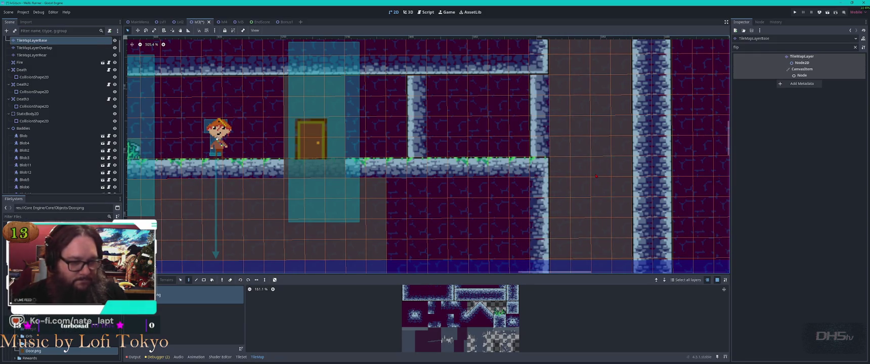
{"action": "left_click_drag", "start_coordinate": [539, 145], "coordinate": [543, 173]}
{"action": "left_click", "coordinate": [545, 173]}
{"action": "left_click", "coordinate": [394, 173]}
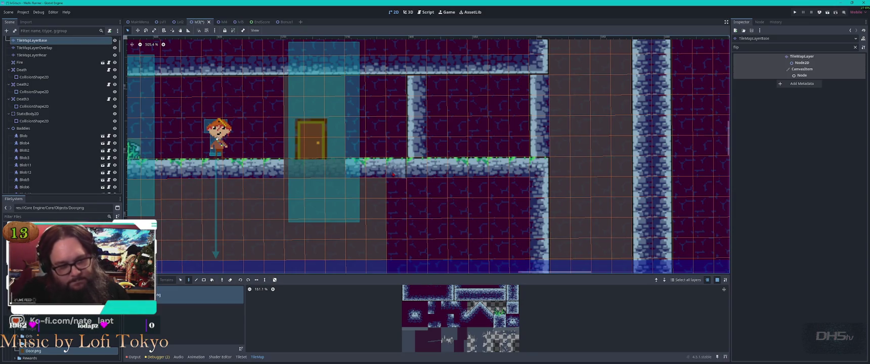
{"action": "key", "text": "ctrl+z"}
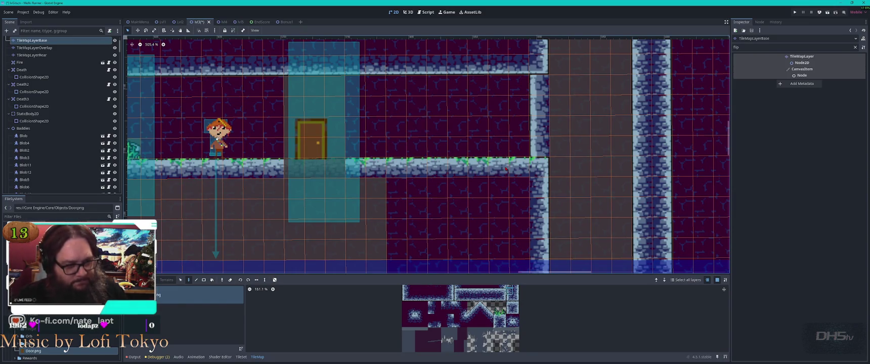
{"action": "key", "text": "ctrl+z"}
{"action": "key", "text": "ctrl+z"}
{"action": "key", "text": "ctrl+z"}
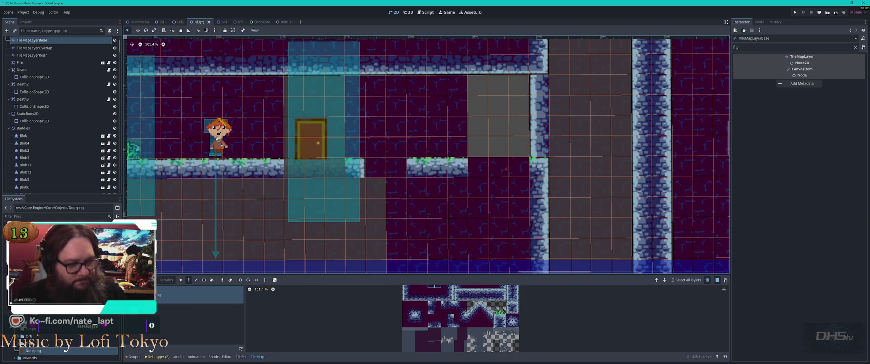
{"action": "key", "text": "ctrl+z"}
{"action": "key", "text": "ctrl+z"}
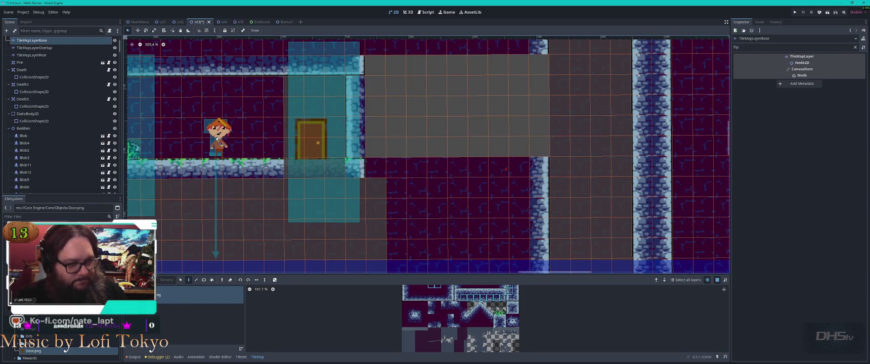
{"action": "key", "text": "ctrl+z"}
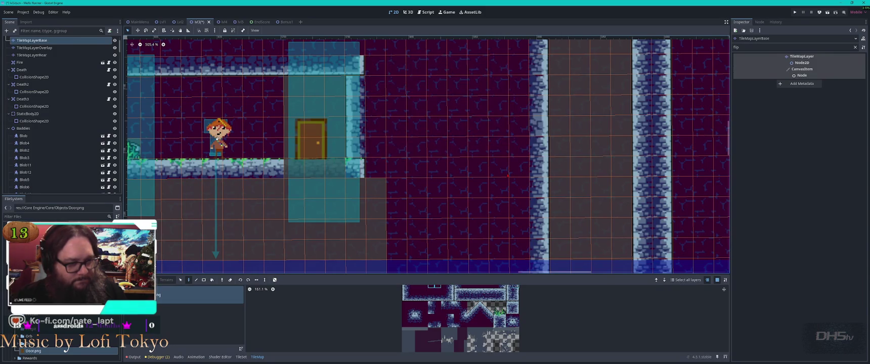
- Paint a block of purple background tiles into the emptied area below
{"action": "scroll", "coordinate": [495, 167], "scroll_direction": "down", "scroll_amount": 1}
{"action": "scroll", "coordinate": [482, 164], "scroll_direction": "down", "scroll_amount": 2}
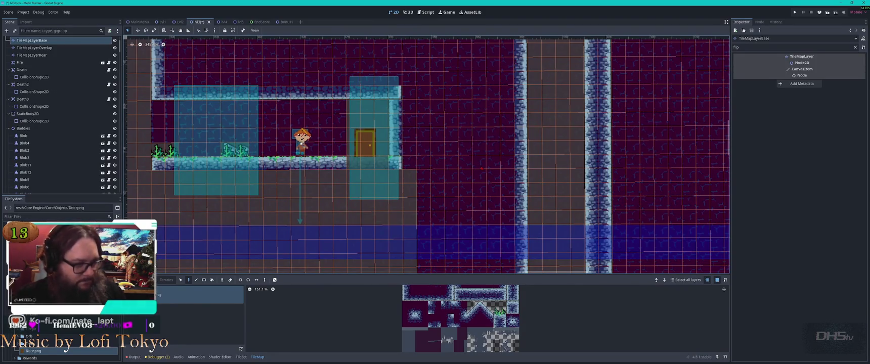
{"action": "left_click_drag", "start_coordinate": [481, 288], "coordinate": [506, 301]}
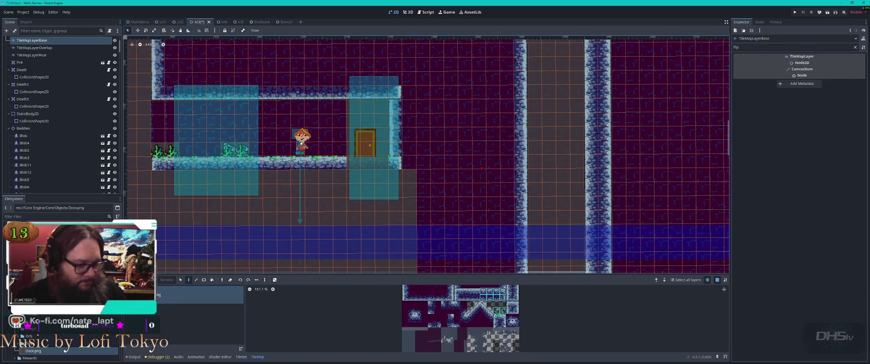
{"action": "key", "text": "ctrl+z"}
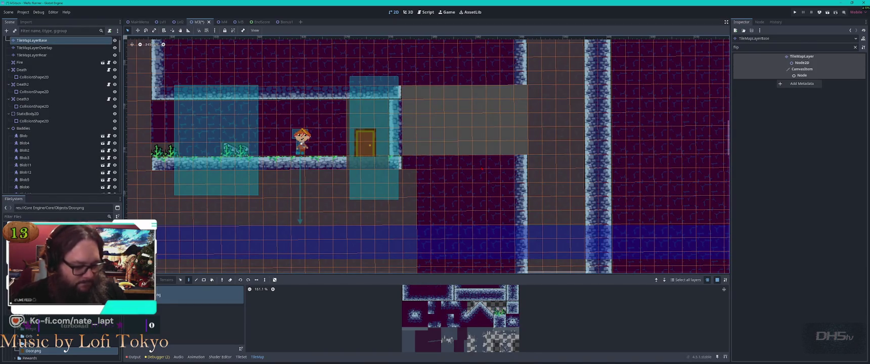
{"action": "key", "text": "ctrl+shift+z"}
{"action": "scroll", "coordinate": [394, 83], "scroll_direction": "up", "scroll_amount": 5}
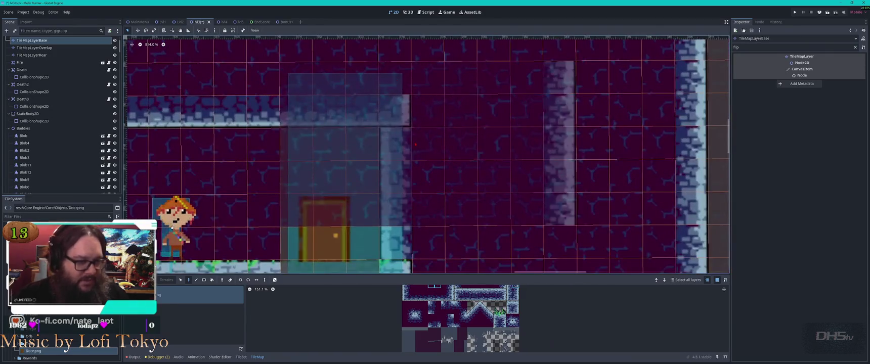
- Zoom out of the level view and bring up the Windows task switcher
{"action": "key", "text": "Escape"}
{"action": "scroll", "coordinate": [390, 217], "scroll_direction": "down", "scroll_amount": 5}
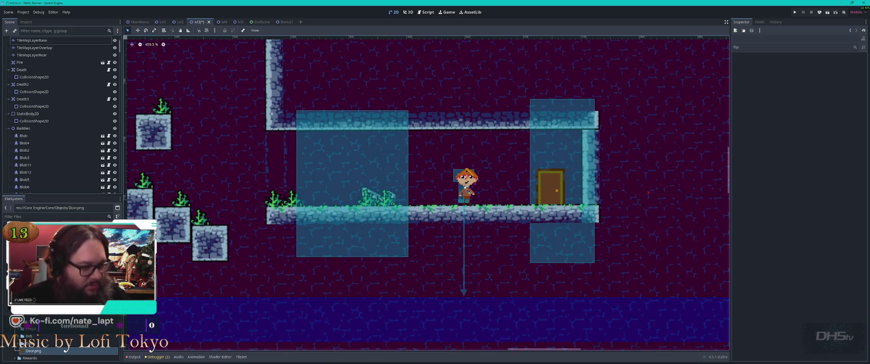
{"action": "key", "text": "alt+Tab"}
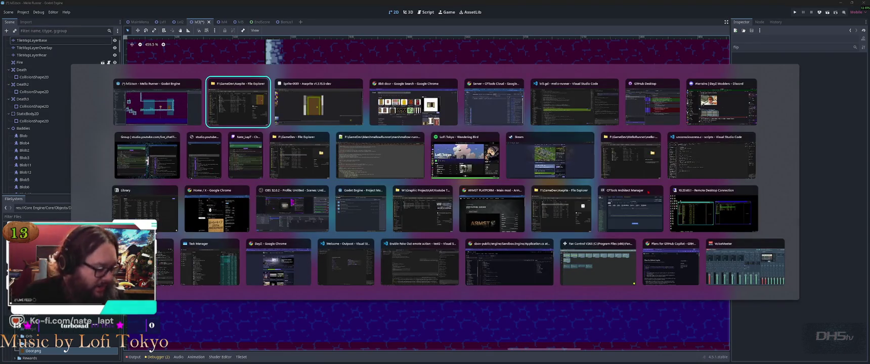
- Step through the open windows, then dismiss the switcher to stay in Godot
{"action": "key", "text": "Tab"}
{"action": "key", "text": "Tab"}
{"action": "key", "text": "Escape"}
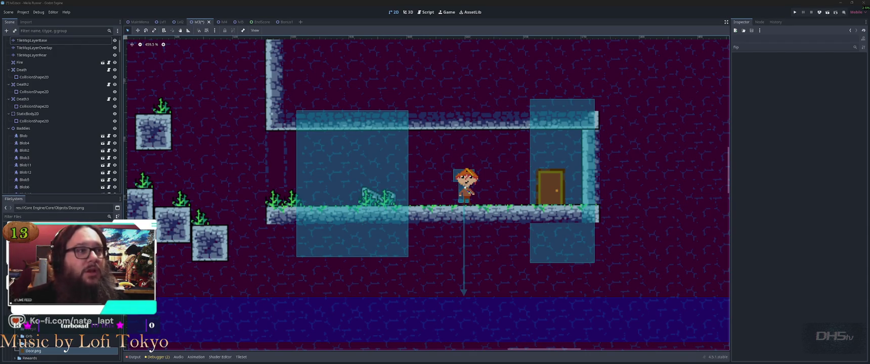
- Save the lvl3 scene with Ctrl+S, then briefly open and close the window switcher
{"action": "key", "text": "ctrl+s"}
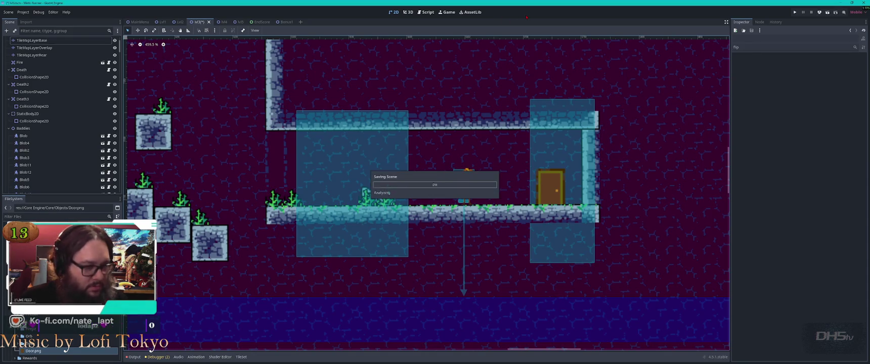
{"action": "key", "text": "alt+Tab"}
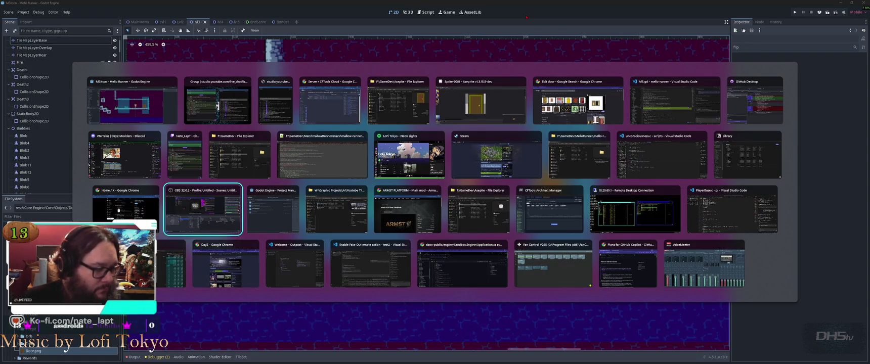
{"action": "key", "text": "Escape"}
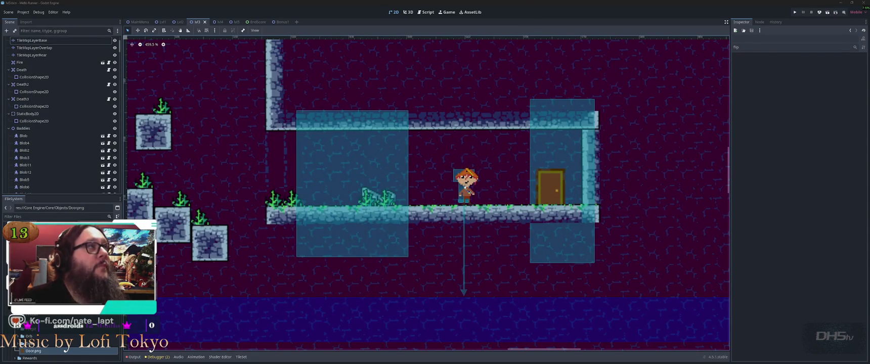
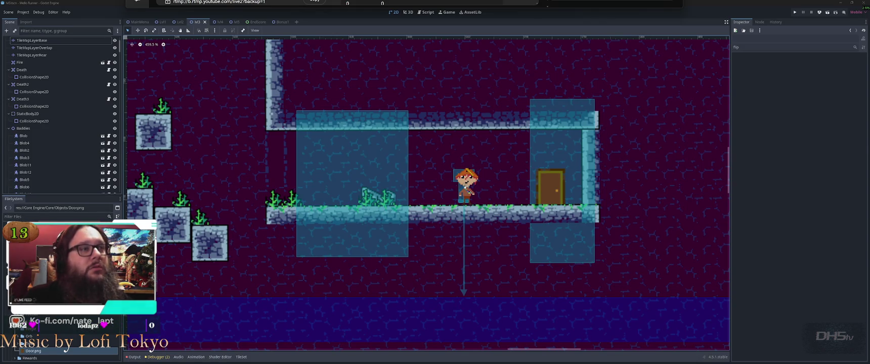
- Zoom and pan the 2D viewport to view the bonus room and door within the surrounding level
{"action": "key", "text": "alt+Tab"}
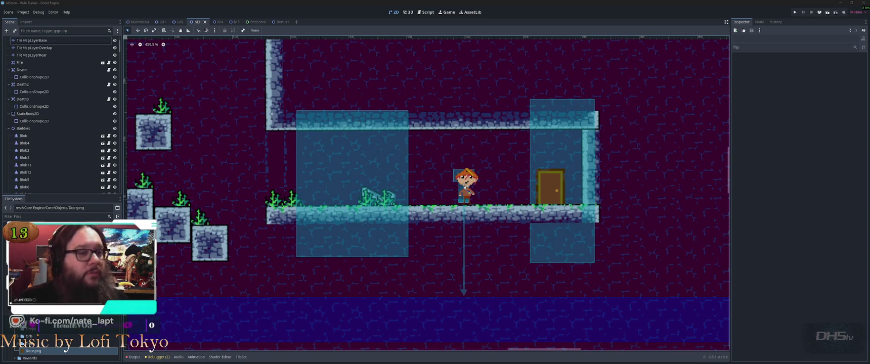
{"action": "scroll", "coordinate": [513, 181], "scroll_direction": "down", "scroll_amount": 4}
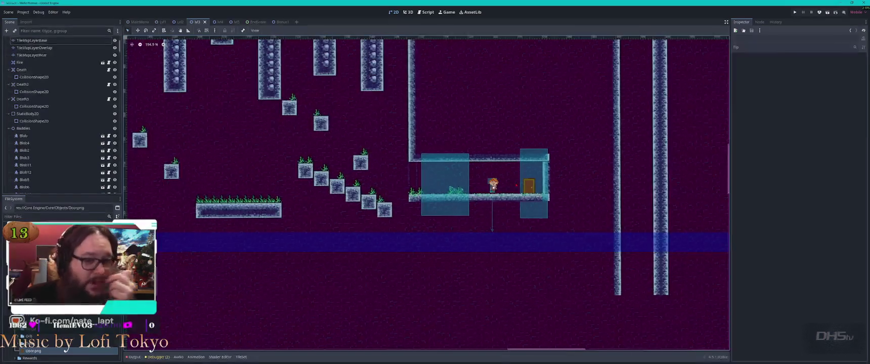
{"action": "scroll", "coordinate": [525, 178], "scroll_direction": "up", "scroll_amount": 3}
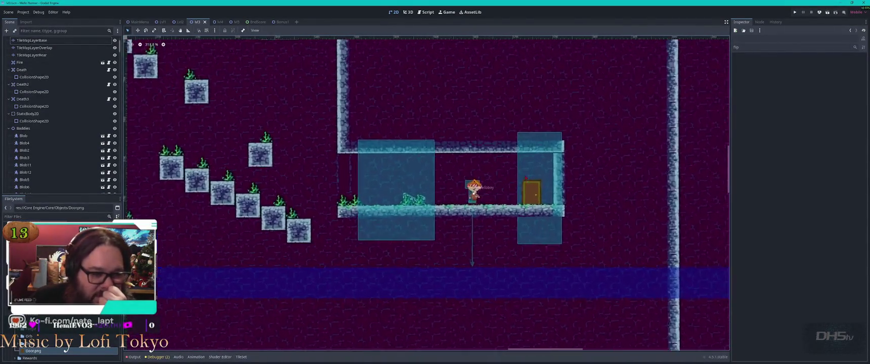
{"action": "scroll", "coordinate": [656, 172], "scroll_direction": "down", "scroll_amount": 1}
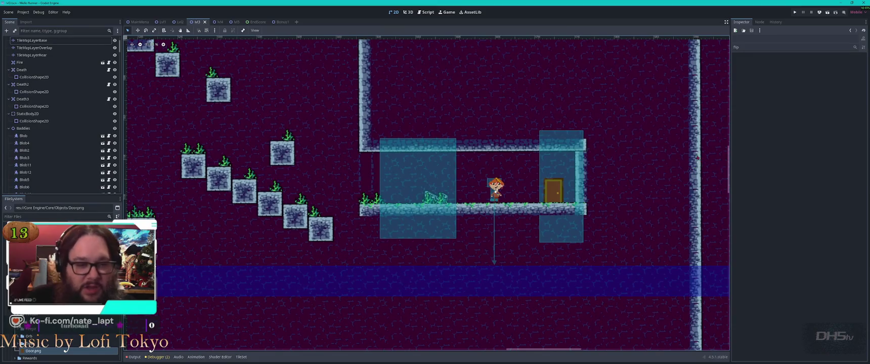
{"action": "scroll", "coordinate": [643, 174], "scroll_direction": "right", "scroll_amount": 1}
{"action": "scroll", "coordinate": [642, 173], "scroll_direction": "right", "scroll_amount": 3}
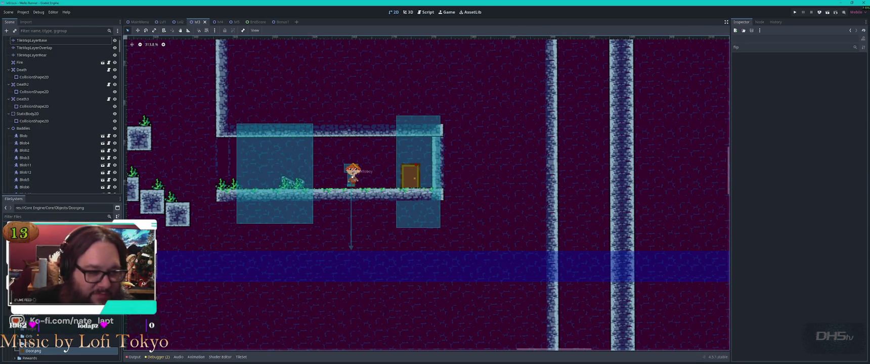
{"action": "scroll", "coordinate": [430, 172], "scroll_direction": "up", "scroll_amount": 2}
{"action": "scroll", "coordinate": [367, 162], "scroll_direction": "down", "scroll_amount": 6}
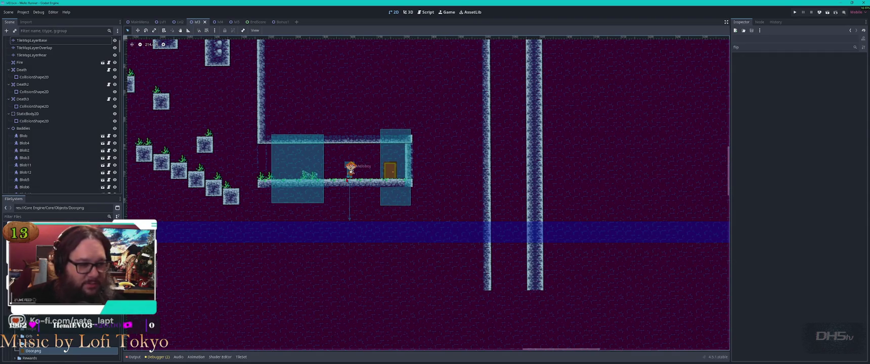
- On TileMapLayerBase, move the room's floor tiles down one step
{"action": "left_click", "coordinate": [351, 170]}
{"action": "left_click", "coordinate": [354, 189]}
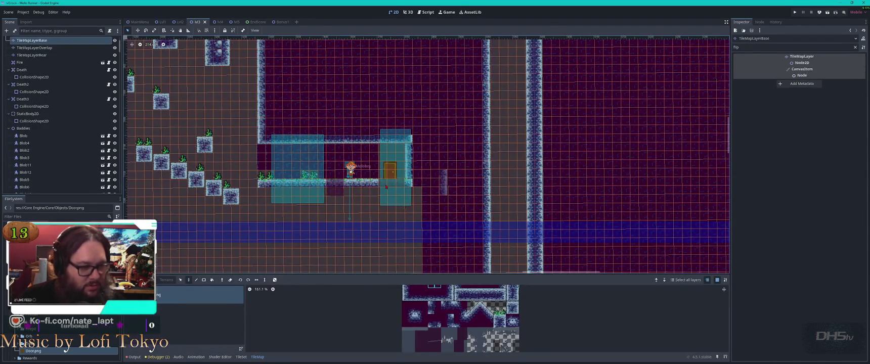
{"action": "left_click", "coordinate": [425, 185]}
{"action": "left_click", "coordinate": [369, 187]}
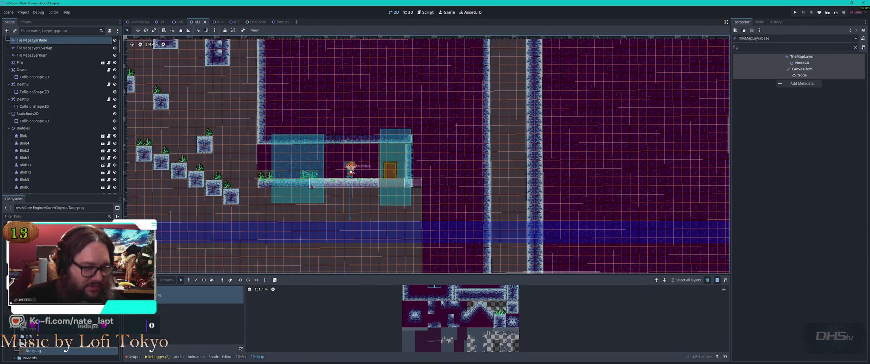
{"action": "mouse_move", "coordinate": [336, 184]}
{"action": "left_mouse_down"}
{"action": "mouse_move", "coordinate": [332, 212]}
{"action": "mouse_move", "coordinate": [331, 203]}
{"action": "left_mouse_up"}
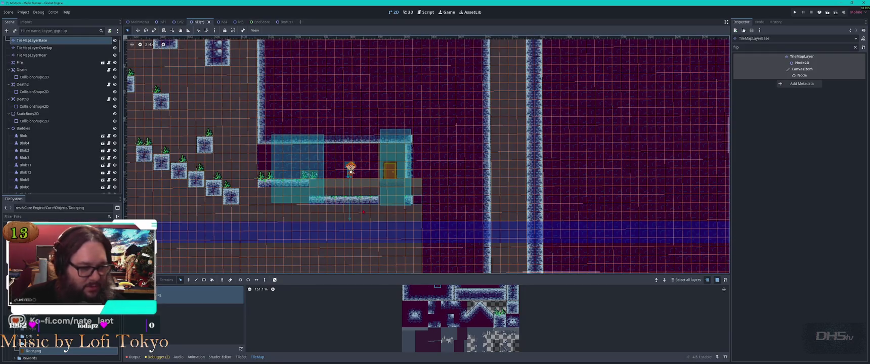
{"action": "left_click", "coordinate": [363, 212]}
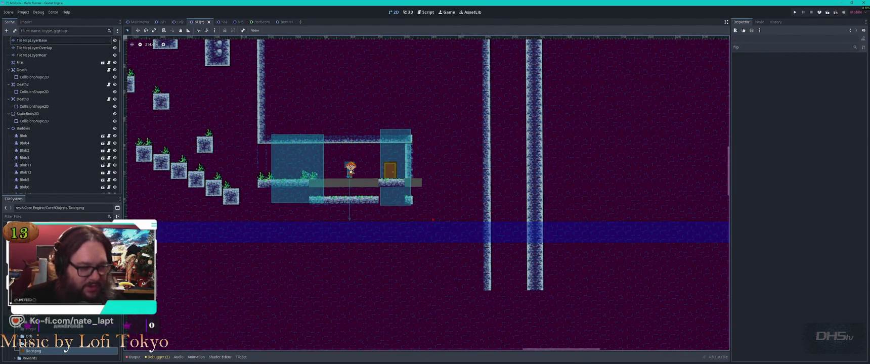
- Select the lower platform tiles on TileMapLayerBase and raise the two leftmost tiles one row
{"action": "scroll", "coordinate": [414, 219], "scroll_direction": "up", "scroll_amount": 7}
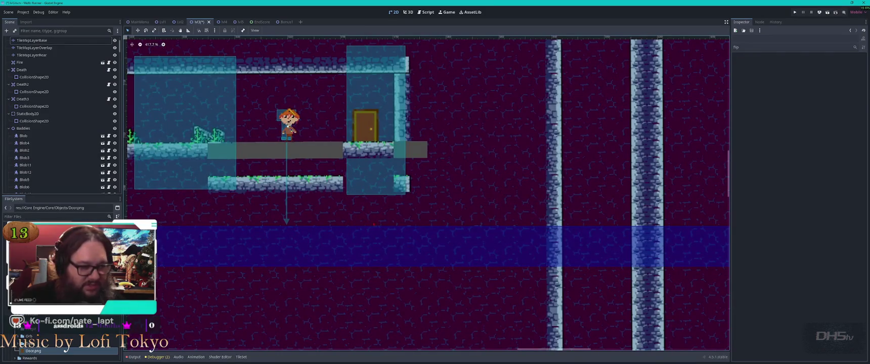
{"action": "left_click", "coordinate": [288, 124]}
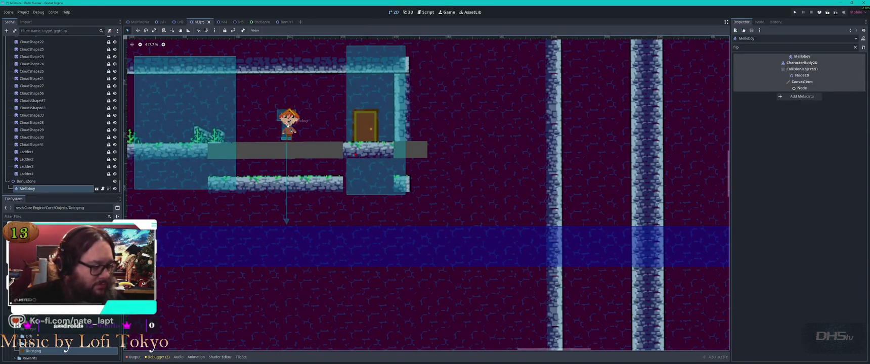
{"action": "left_click", "coordinate": [333, 151]}
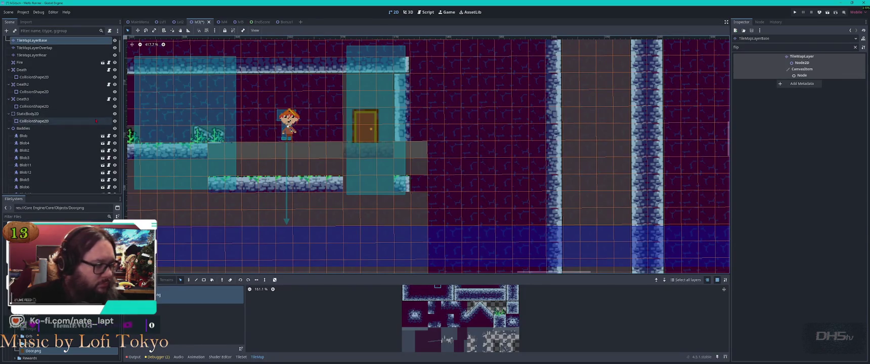
{"action": "scroll", "coordinate": [45, 101], "scroll_direction": "up", "scroll_amount": 2}
{"action": "left_click", "coordinate": [46, 67]}
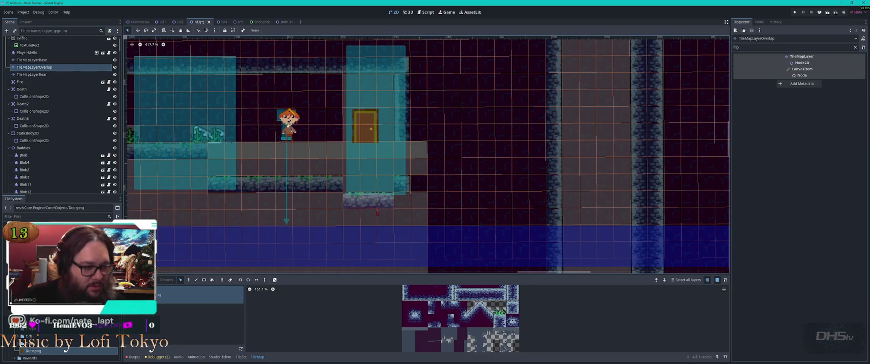
{"action": "left_click", "coordinate": [31, 74]}
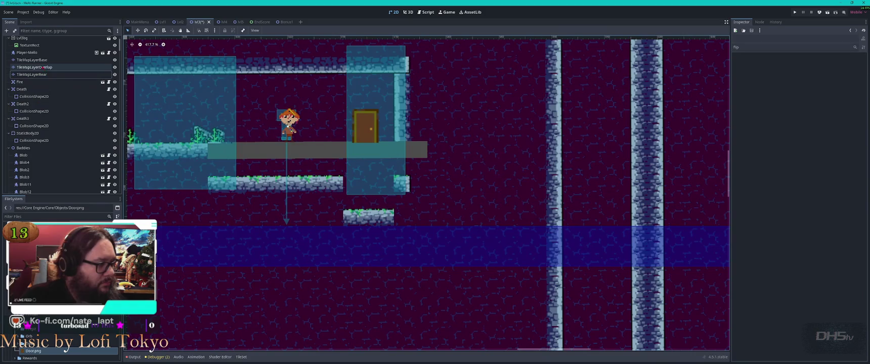
{"action": "left_click", "coordinate": [32, 60]}
{"action": "mouse_move", "coordinate": [261, 184]}
{"action": "left_mouse_down"}
{"action": "mouse_move", "coordinate": [406, 188]}
{"action": "mouse_move", "coordinate": [406, 223]}
{"action": "left_mouse_up"}
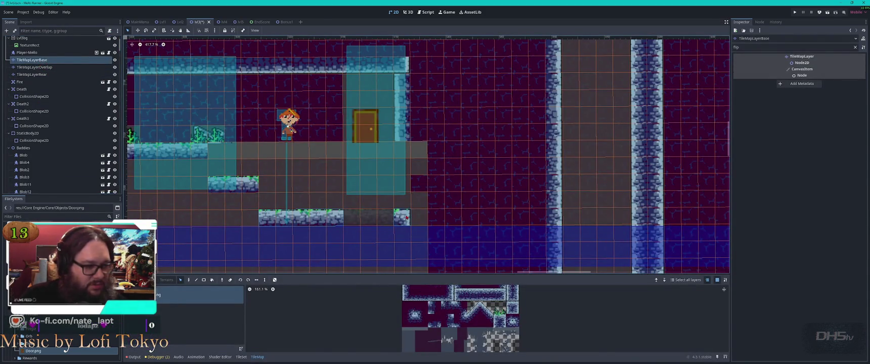
{"action": "mouse_move", "coordinate": [269, 213]}
{"action": "left_mouse_down"}
{"action": "mouse_move", "coordinate": [288, 214]}
{"action": "mouse_move", "coordinate": [278, 202]}
{"action": "left_mouse_up"}
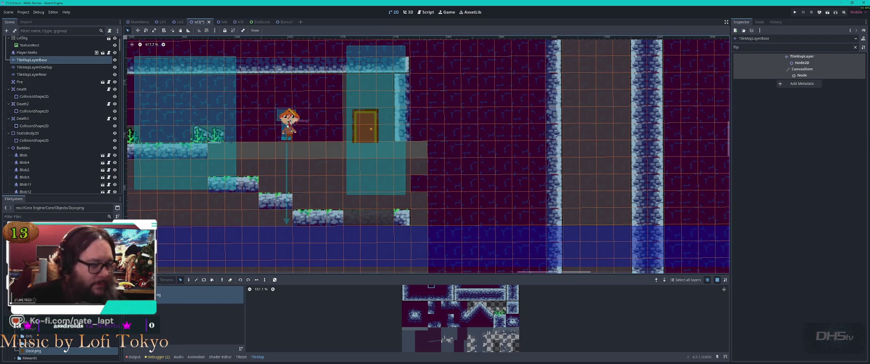
- Move Melloboy down onto the lower platform
{"action": "left_click", "coordinate": [287, 125]}
{"action": "mouse_move", "coordinate": [287, 125]}
{"action": "left_mouse_down"}
{"action": "mouse_move", "coordinate": [305, 194]}
{"action": "mouse_move", "coordinate": [283, 177]}
{"action": "left_mouse_up"}
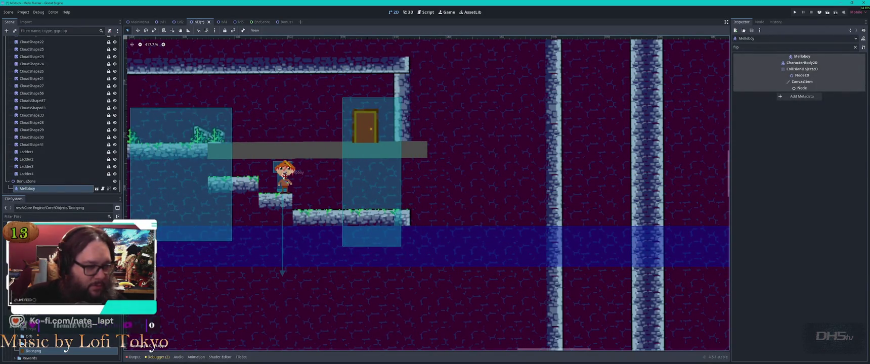
{"action": "left_click", "coordinate": [365, 127]}
- Place the door on the lower platform and fill the right column gap with stone tiles
{"action": "left_click_drag", "start_coordinate": [365, 127], "coordinate": [370, 193]}
{"action": "left_click", "coordinate": [403, 105]}
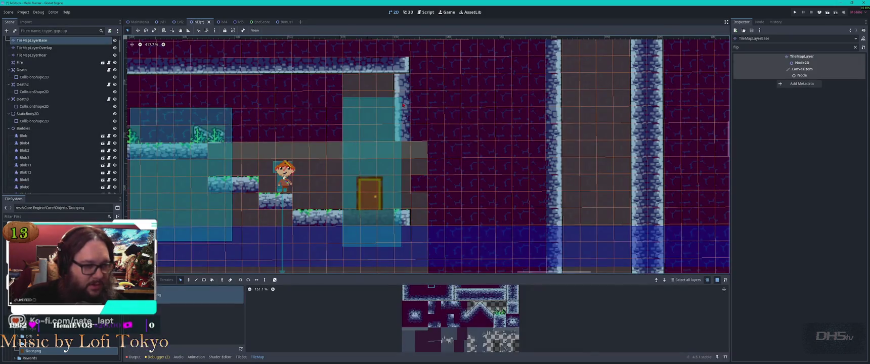
{"action": "right_click", "coordinate": [401, 82]}
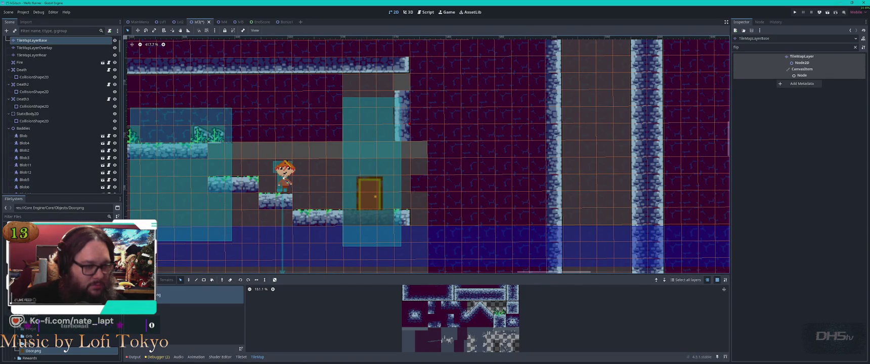
{"action": "key", "text": "ctrl+z"}
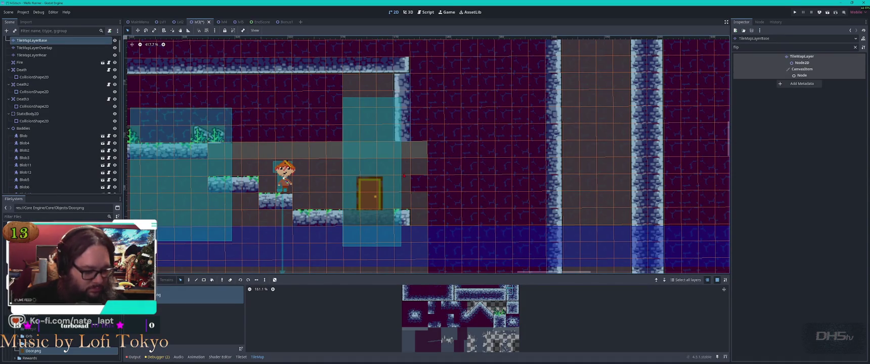
{"action": "left_click_drag", "start_coordinate": [407, 200], "coordinate": [402, 146]}
{"action": "key", "text": "Escape"}
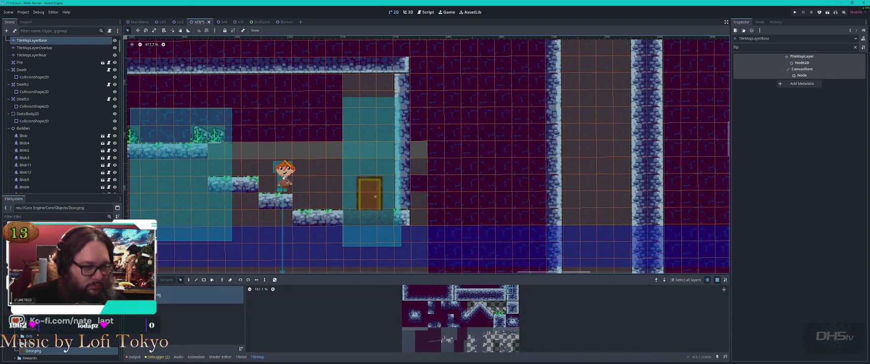
- Paint the grey column with purple wall tiles
{"action": "left_click", "coordinate": [431, 286]}
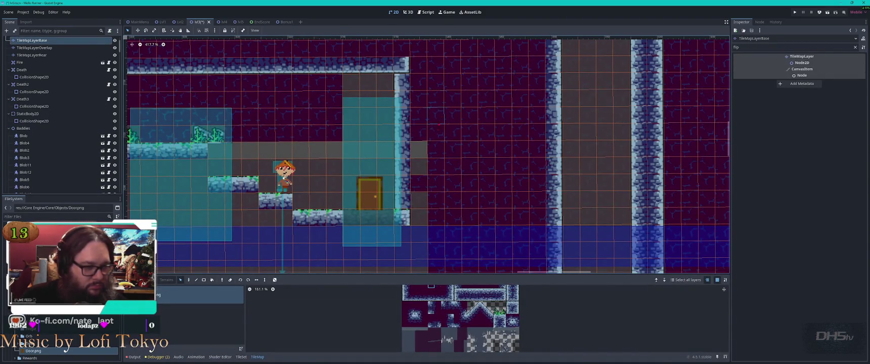
{"action": "left_click_drag", "start_coordinate": [420, 154], "coordinate": [424, 218]}
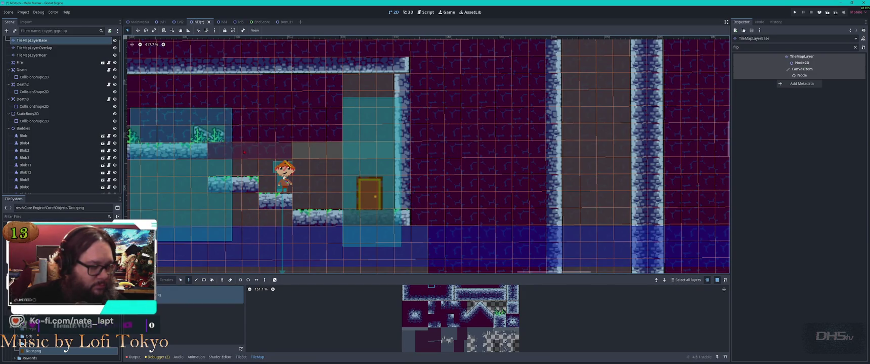
{"action": "left_click", "coordinate": [411, 217]}
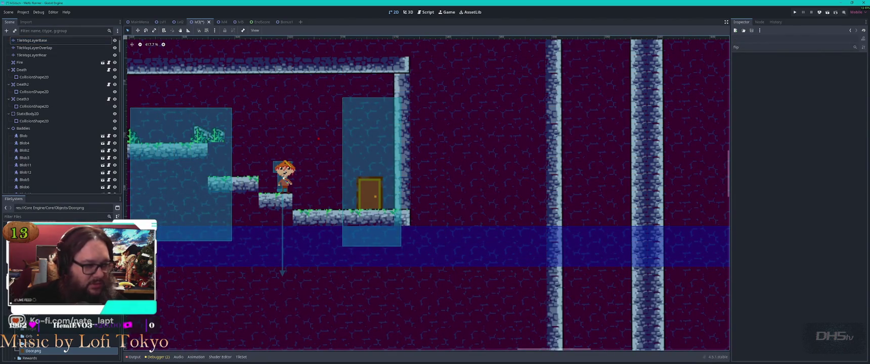
{"action": "left_click_drag", "start_coordinate": [297, 174], "coordinate": [458, 216]}
- Select TileMapLayerBase, switch to the Paint tool (D), and add stone tiles to the step
{"action": "left_click", "coordinate": [433, 247]}
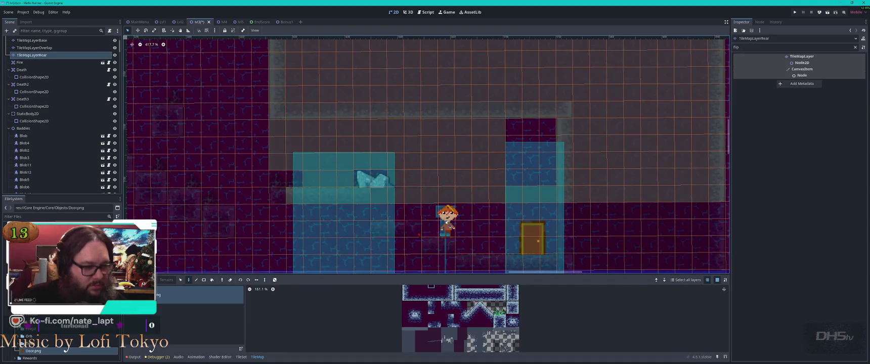
{"action": "left_click", "coordinate": [414, 229]}
{"action": "left_click", "coordinate": [446, 223]}
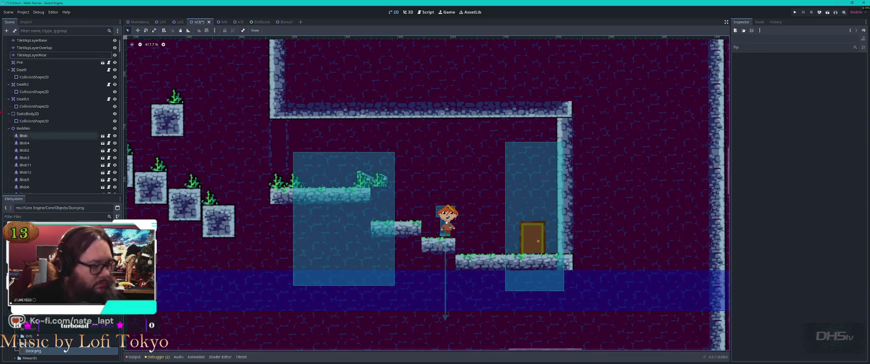
{"action": "left_click", "coordinate": [36, 48]}
{"action": "left_click", "coordinate": [33, 41]}
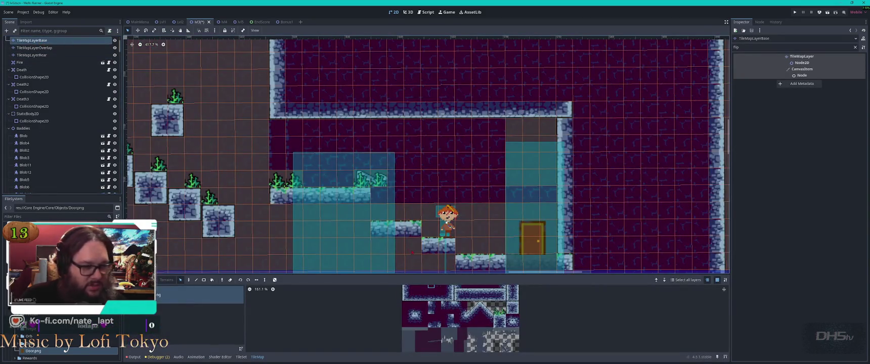
{"action": "left_click", "coordinate": [414, 230]}
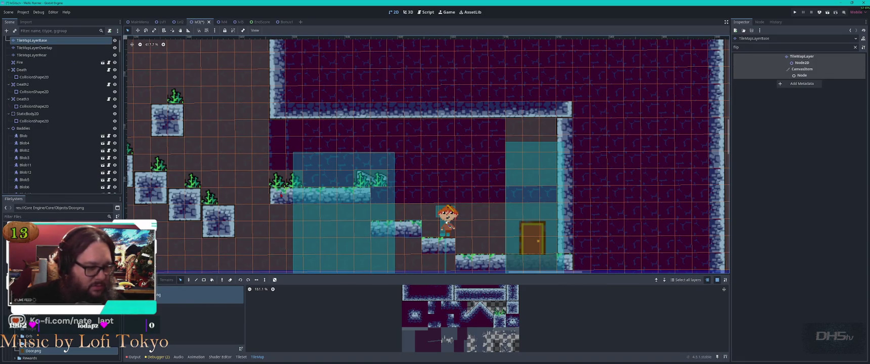
{"action": "key", "text": "d"}
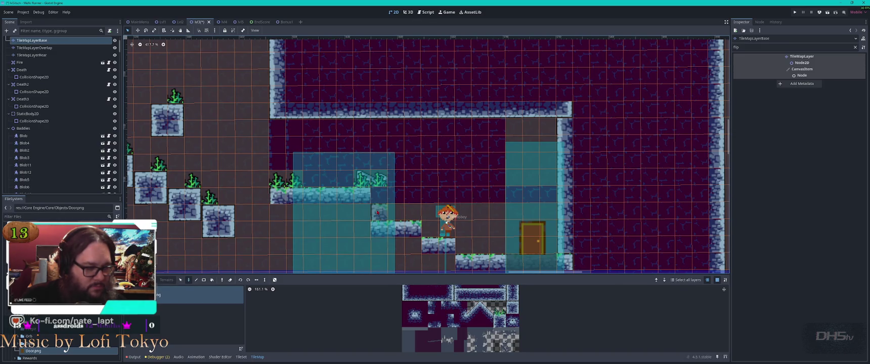
{"action": "left_click", "coordinate": [377, 213]}
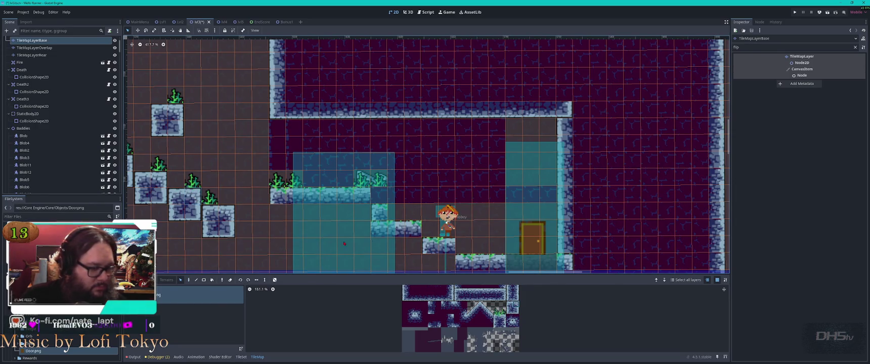
{"action": "key", "text": "d"}
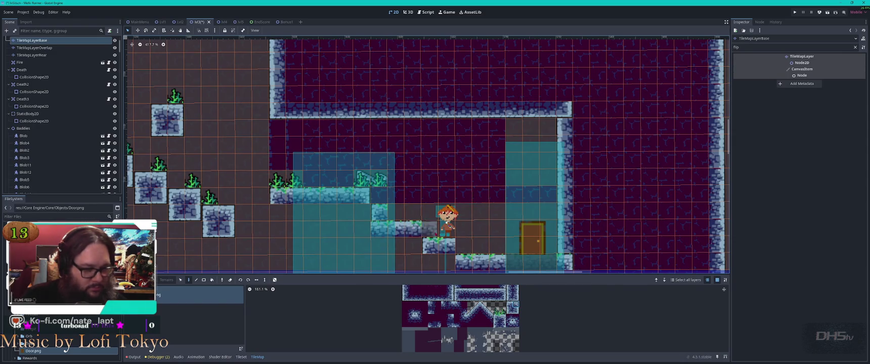
{"action": "scroll", "coordinate": [430, 230], "scroll_direction": "down", "scroll_amount": 3}
{"action": "scroll", "coordinate": [430, 230], "scroll_direction": "right", "scroll_amount": 5}
- Select and deselect Melloboy and TileMapLayerRear while inspecting the bonus room
{"action": "key", "text": "Escape"}
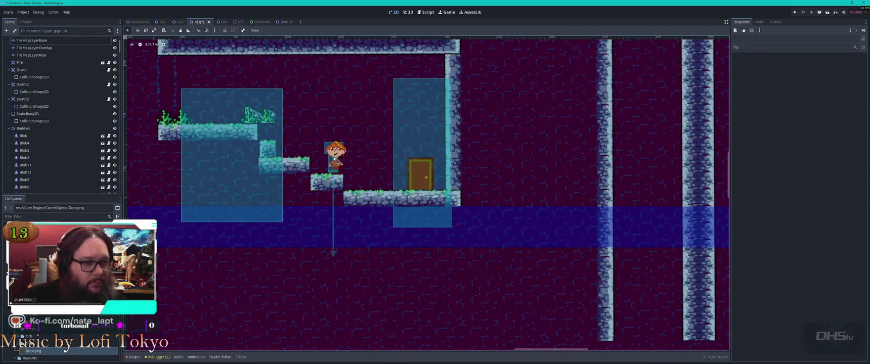
{"action": "scroll", "coordinate": [435, 193], "scroll_direction": "up", "scroll_amount": 3}
{"action": "scroll", "coordinate": [420, 195], "scroll_direction": "left", "scroll_amount": 5}
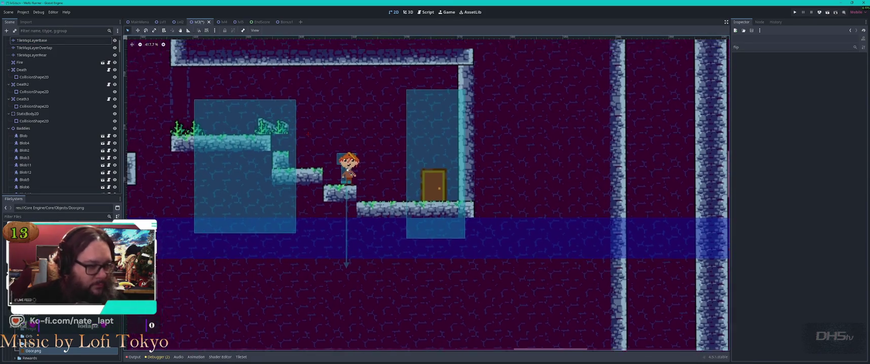
{"action": "left_click", "coordinate": [443, 228]}
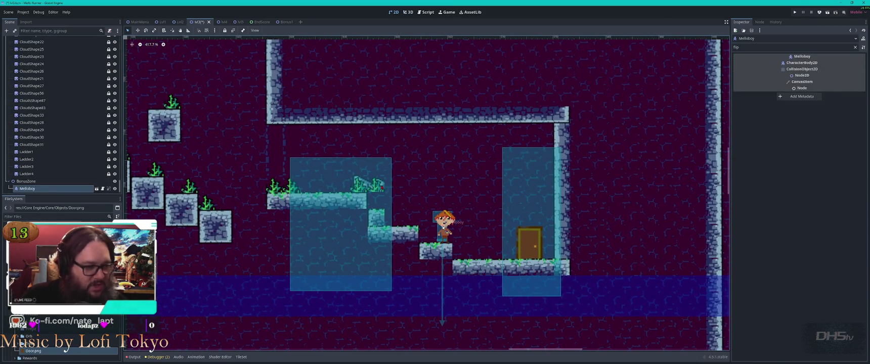
{"action": "left_click", "coordinate": [331, 212]}
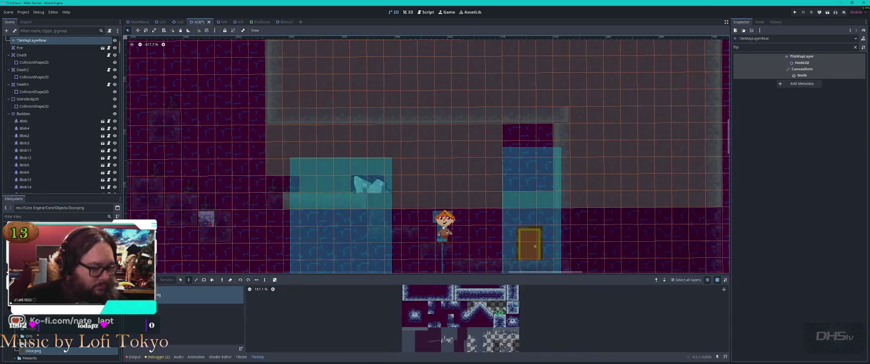
{"action": "key", "text": "Escape"}
{"action": "left_click", "coordinate": [444, 228]}
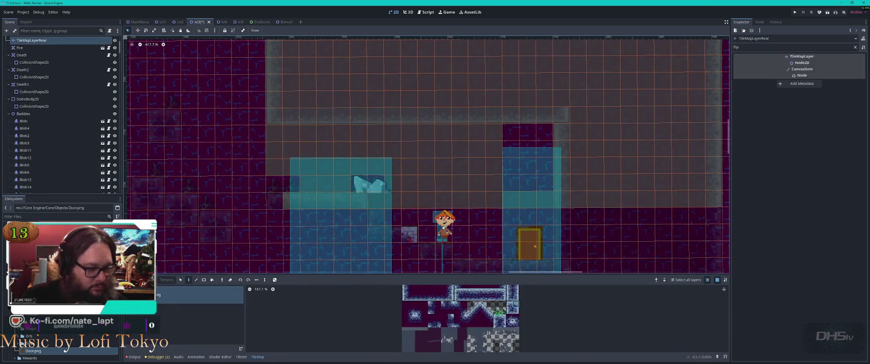
{"action": "key", "text": "Escape"}
{"action": "left_click", "coordinate": [444, 228]}
{"action": "key", "text": "Escape"}
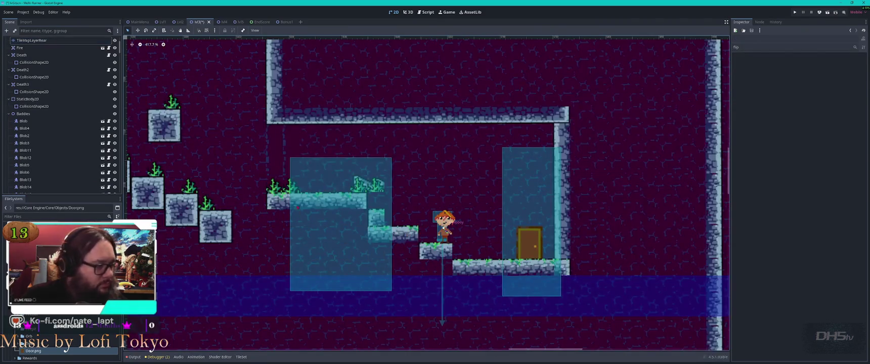
{"action": "scroll", "coordinate": [46, 73], "scroll_direction": "up", "scroll_amount": 3}
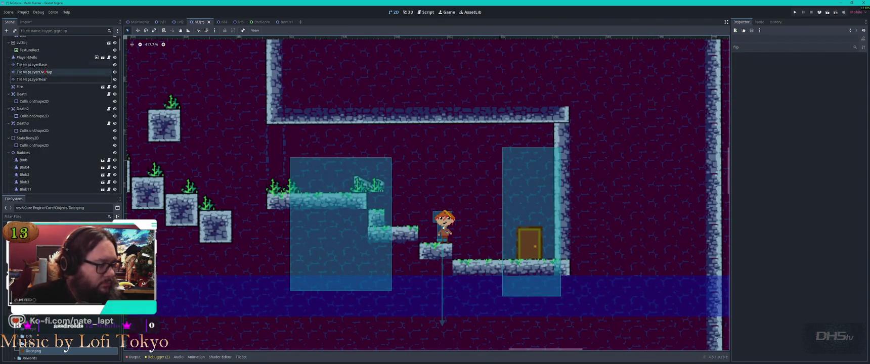
- On TileMapLayerBase, pick the platform tile and select the cell beside the platform
{"action": "left_click", "coordinate": [35, 65]}
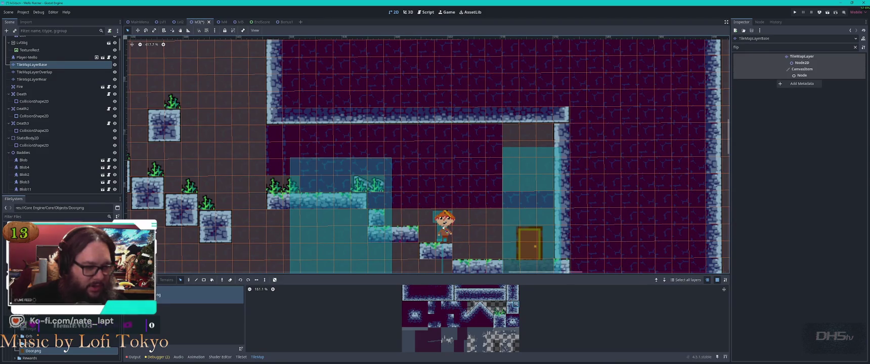
{"action": "left_click", "coordinate": [392, 237]}
{"action": "left_click", "coordinate": [371, 209]}
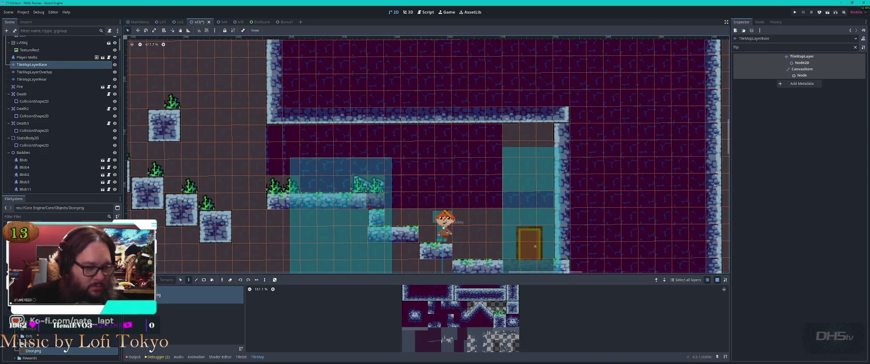
{"action": "left_click", "coordinate": [400, 245]}
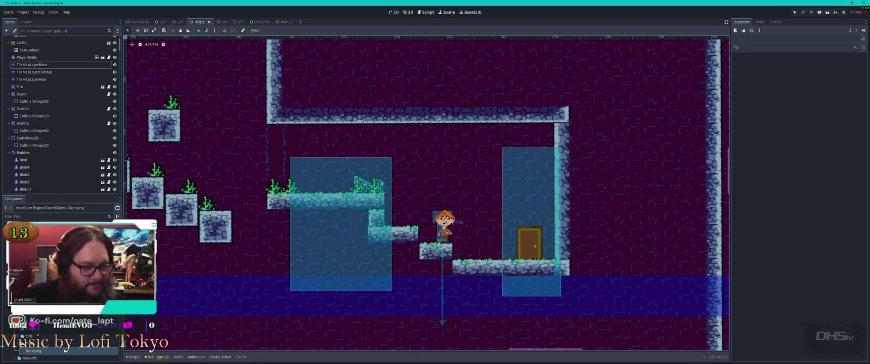
{"action": "scroll", "coordinate": [379, 177], "scroll_direction": "up", "scroll_amount": 3}
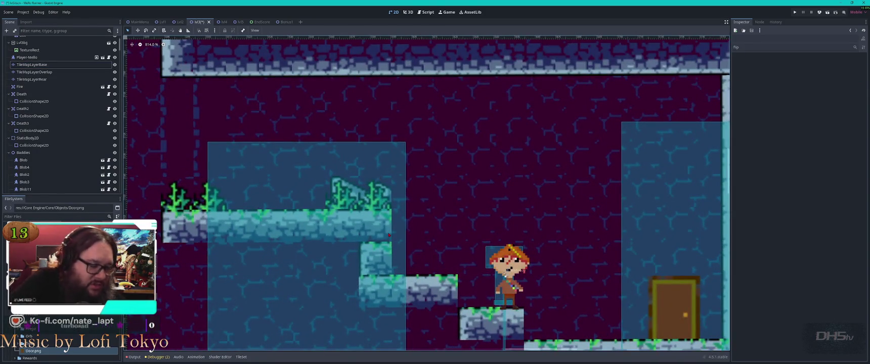
{"action": "scroll", "coordinate": [389, 235], "scroll_direction": "down", "scroll_amount": 2}
- Return to TileMapLayerBase and switch from the Select tool to the Paint tool
{"action": "left_click", "coordinate": [32, 80]}
{"action": "left_click_drag", "start_coordinate": [487, 271], "coordinate": [641, 257]}
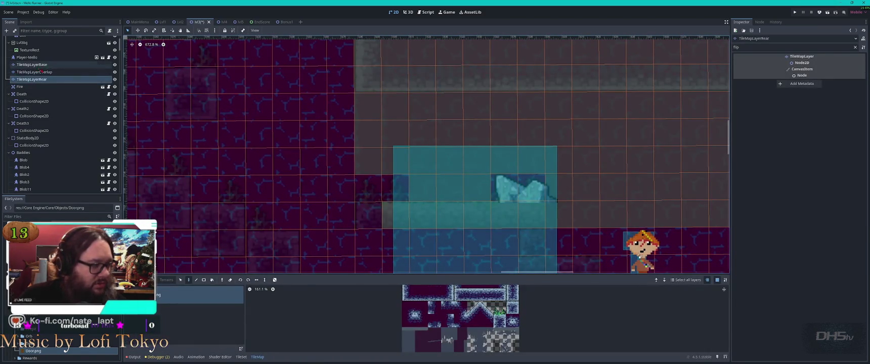
{"action": "left_click", "coordinate": [32, 64]}
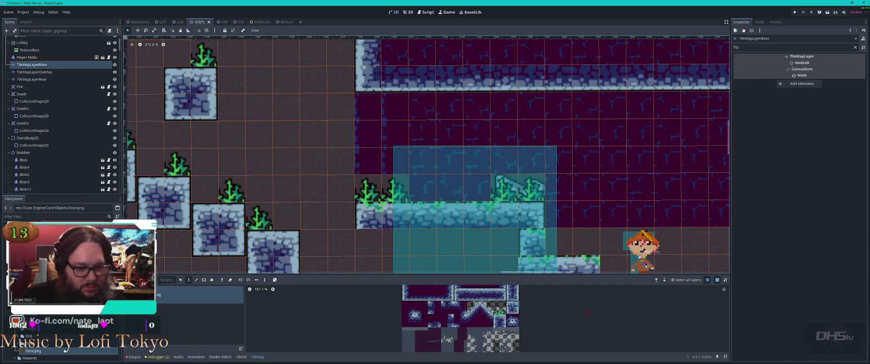
{"action": "scroll", "coordinate": [516, 134], "scroll_direction": "right", "scroll_amount": 10}
{"action": "key", "text": "s"}
{"action": "scroll", "coordinate": [491, 185], "scroll_direction": "down", "scroll_amount": 3}
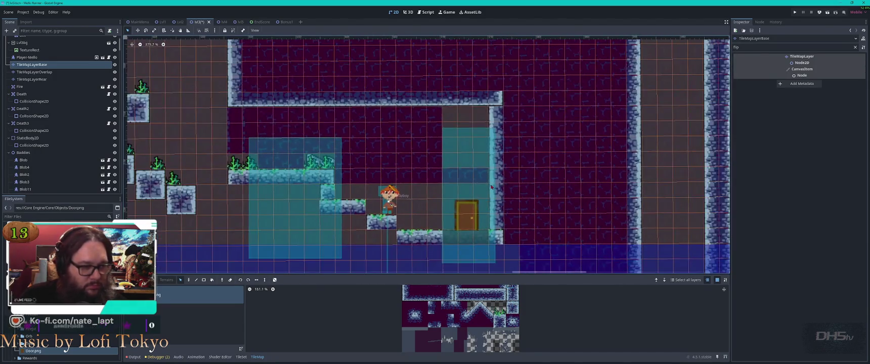
{"action": "key", "text": "d"}
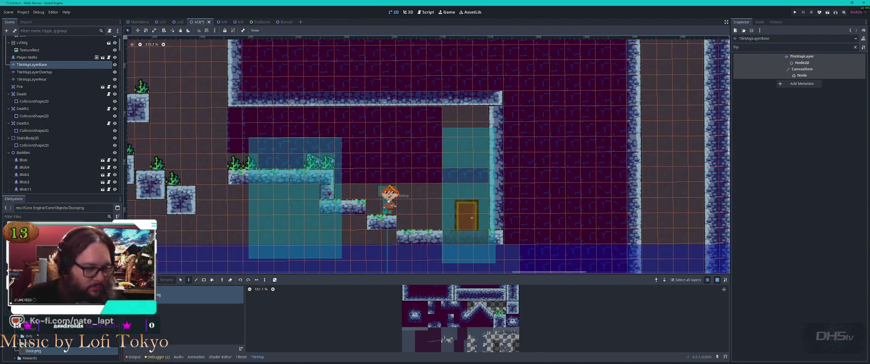
{"action": "scroll", "coordinate": [315, 189], "scroll_direction": "up", "scroll_amount": 2}
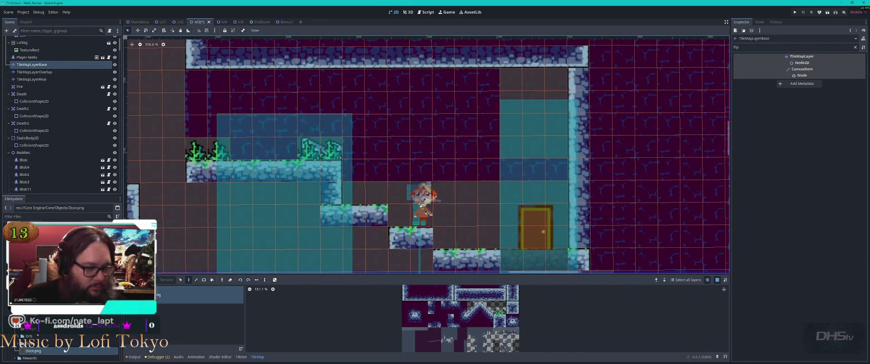
- Paint stone tiles near the door, under the stairs, and below the platform
{"action": "left_click", "coordinate": [309, 194]}
{"action": "scroll", "coordinate": [314, 214], "scroll_direction": "left", "scroll_amount": 5}
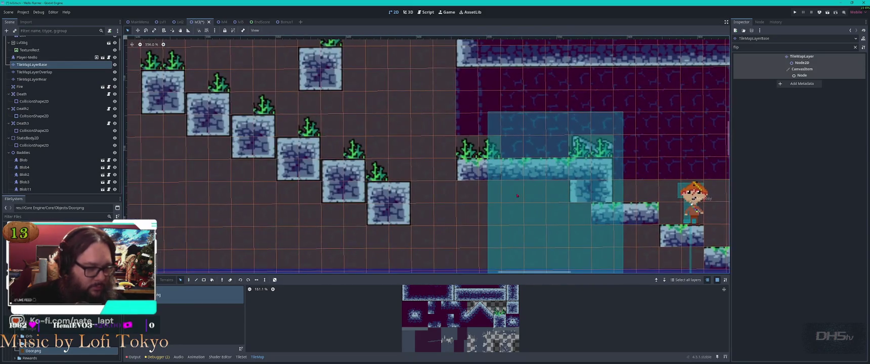
{"action": "left_click", "coordinate": [580, 213]}
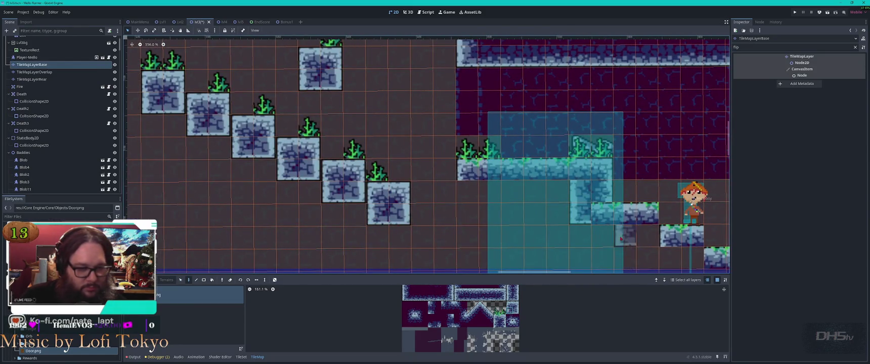
{"action": "scroll", "coordinate": [439, 222], "scroll_direction": "right", "scroll_amount": 5}
{"action": "left_click", "coordinate": [483, 244]}
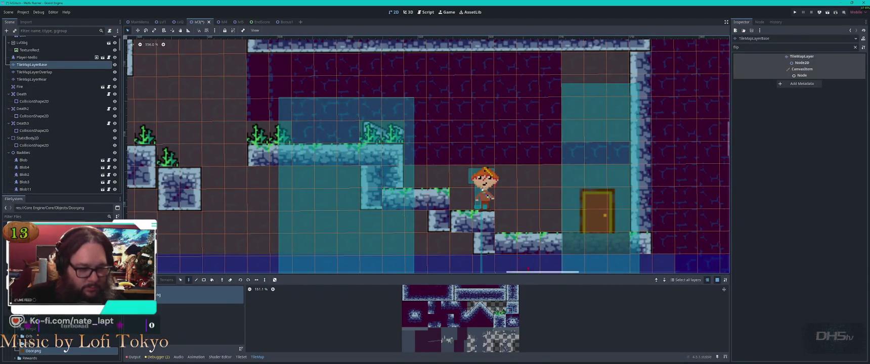
{"action": "key", "text": "Escape"}
- Reselect TileMapLayerBase and fill the gap below the platform with a stone tile
{"action": "scroll", "coordinate": [428, 193], "scroll_direction": "right", "scroll_amount": 3}
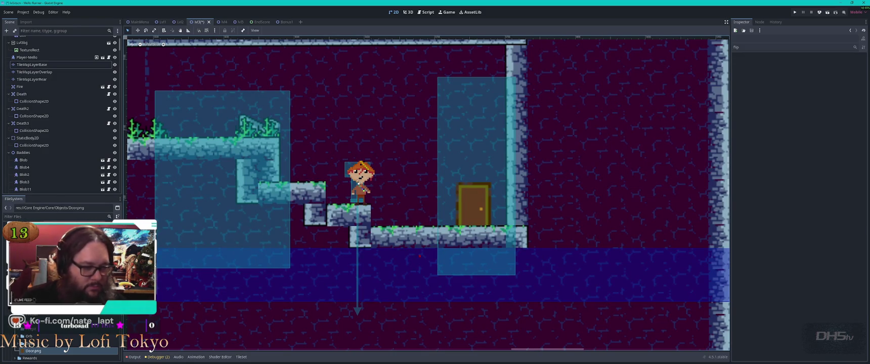
{"action": "key", "text": "Down"}
{"action": "key", "text": "Down"}
{"action": "key", "text": "Escape"}
{"action": "key", "text": "Up"}
{"action": "key", "text": "Up"}
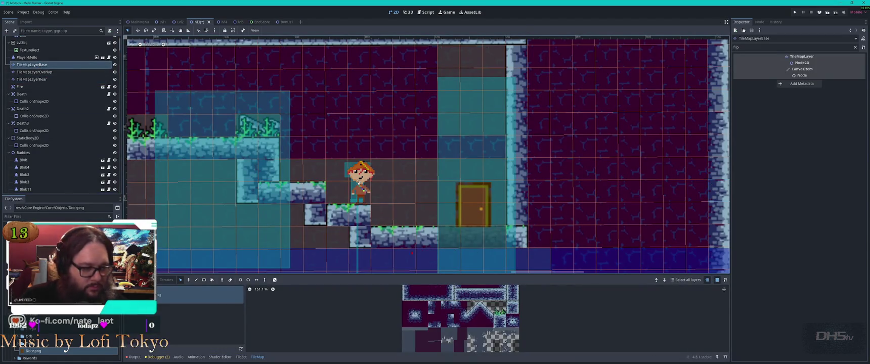
{"action": "scroll", "coordinate": [427, 155], "scroll_direction": "down", "scroll_amount": 3}
{"action": "scroll", "coordinate": [427, 155], "scroll_direction": "right", "scroll_amount": 2}
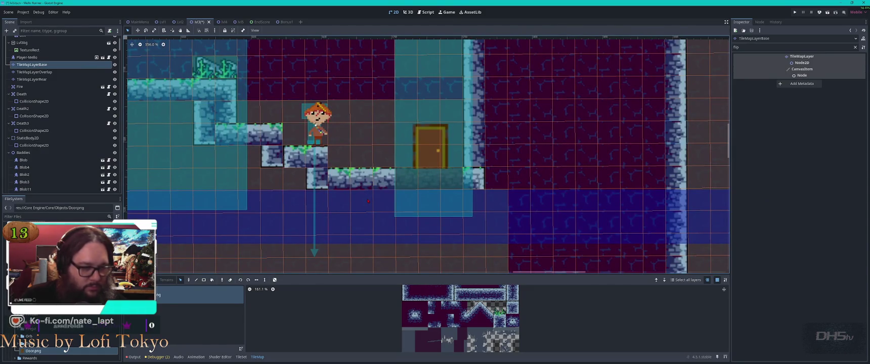
{"action": "left_click", "coordinate": [338, 203]}
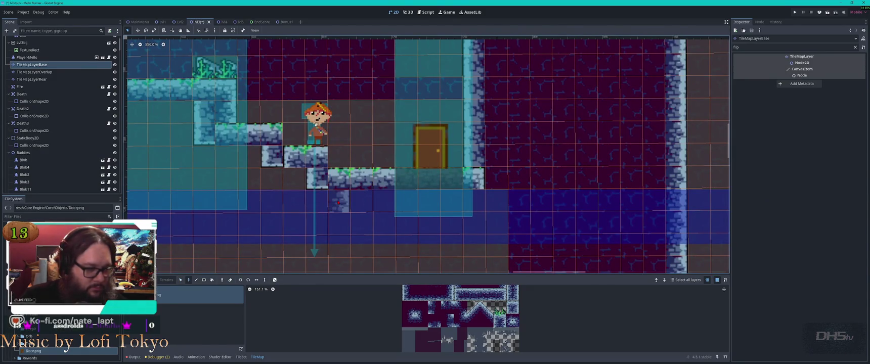
{"action": "key", "text": "Escape"}
{"action": "scroll", "coordinate": [349, 205], "scroll_direction": "down", "scroll_amount": 5}
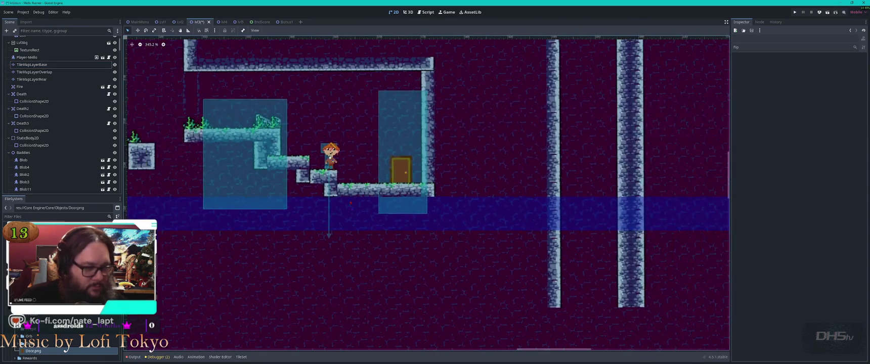
{"action": "scroll", "coordinate": [333, 182], "scroll_direction": "up", "scroll_amount": 8}
- On TileMapLayerRear, place a 3x2 stone block beneath the player's platform
{"action": "left_click", "coordinate": [31, 80]}
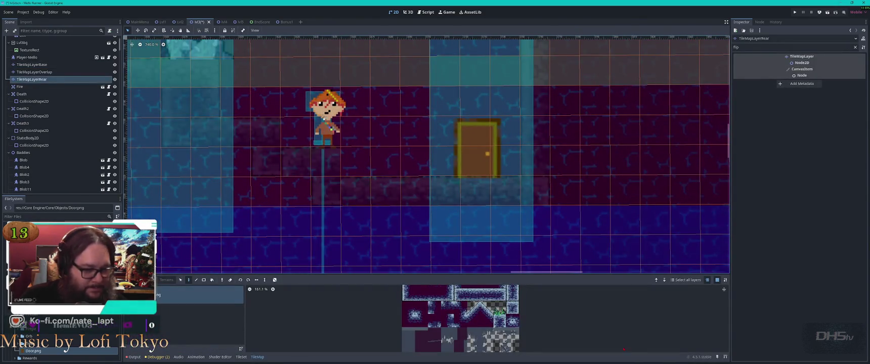
{"action": "scroll", "coordinate": [516, 296], "scroll_direction": "up", "scroll_amount": 3}
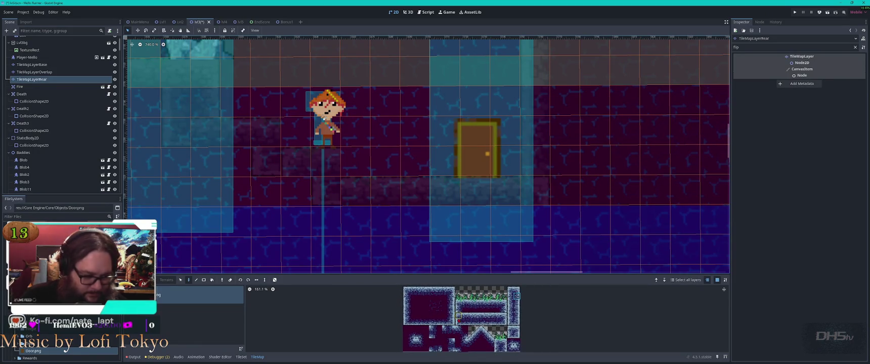
{"action": "left_click_drag", "start_coordinate": [458, 315], "coordinate": [487, 326]}
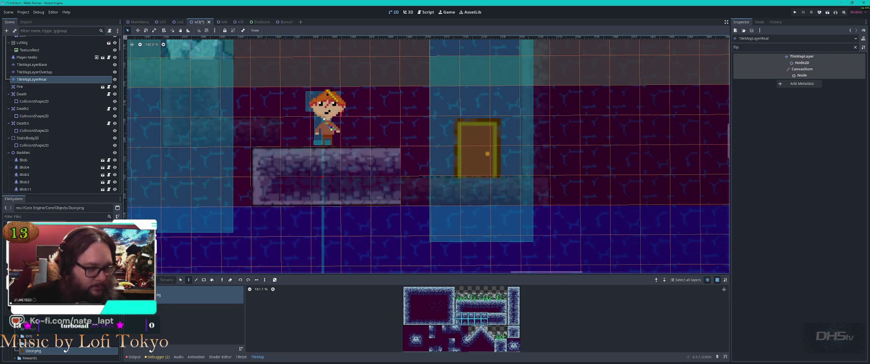
{"action": "key", "text": "Escape"}
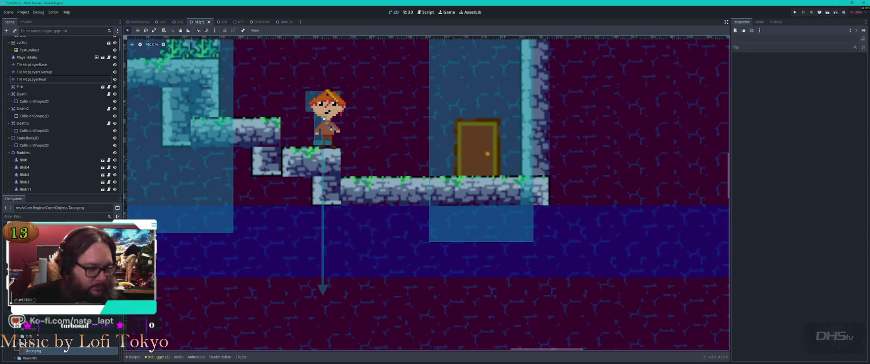
{"action": "left_click", "coordinate": [326, 198]}
{"action": "mouse_move", "coordinate": [325, 187]}
{"action": "left_mouse_down"}
{"action": "mouse_move", "coordinate": [326, 218]}
{"action": "mouse_move", "coordinate": [415, 222]}
{"action": "mouse_move", "coordinate": [334, 223]}
{"action": "mouse_move", "coordinate": [353, 220]}
{"action": "mouse_move", "coordinate": [355, 196]}
{"action": "left_mouse_up"}
{"action": "left_click", "coordinate": [354, 197]}
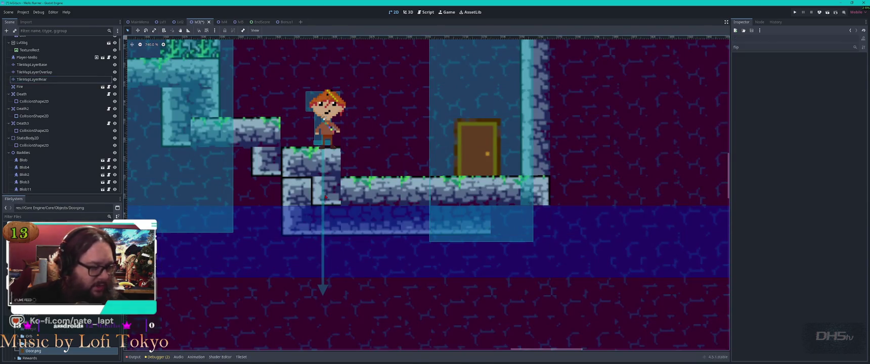
- Inspect the rear, overlap and base layers, then undo the stone block
{"action": "left_click", "coordinate": [81, 79]}
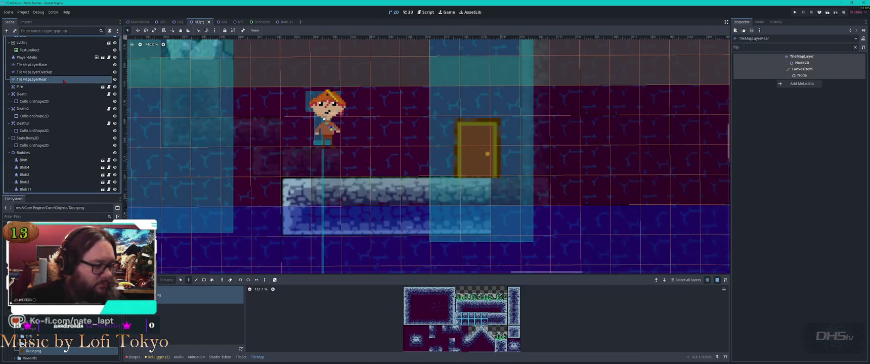
{"action": "left_click", "coordinate": [50, 72]}
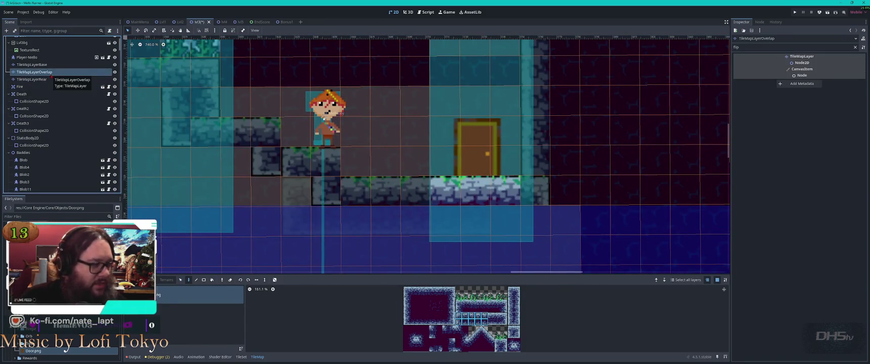
{"action": "left_click", "coordinate": [45, 65]}
{"action": "left_click", "coordinate": [364, 241]}
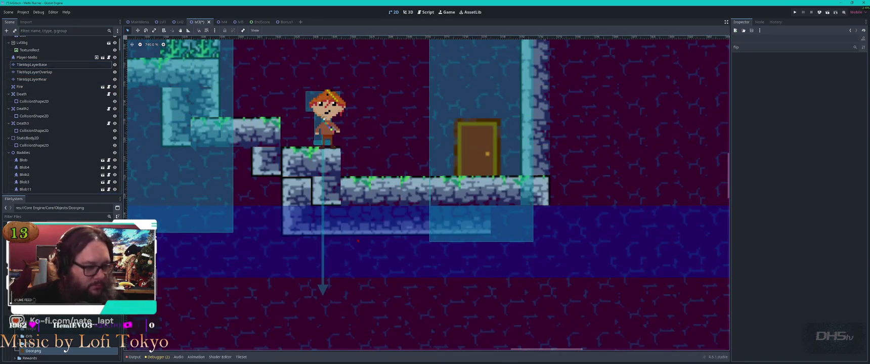
{"action": "key", "text": "ctrl+z"}
{"action": "key", "text": "ctrl+z"}
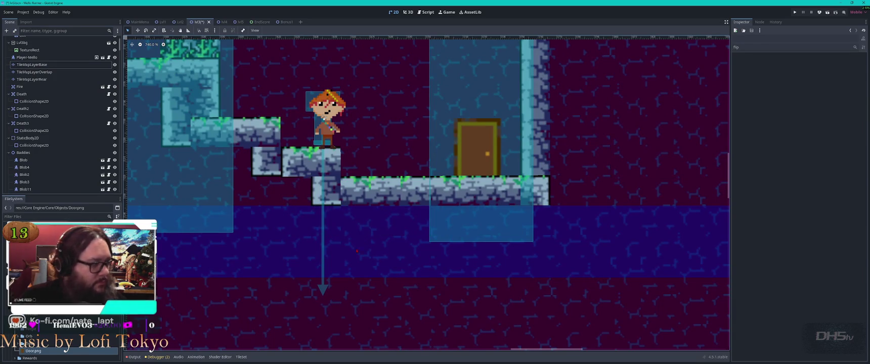
- Paint stone tiles under the door platform on TileMapLayerBase
{"action": "left_click", "coordinate": [32, 65]}
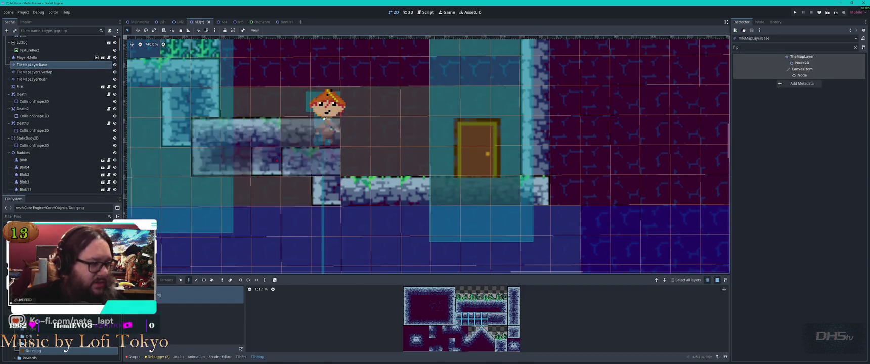
{"action": "left_click", "coordinate": [376, 212]}
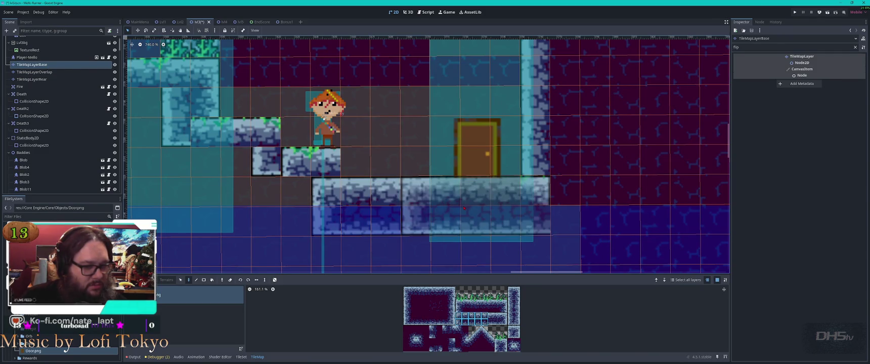
{"action": "left_click", "coordinate": [448, 206]}
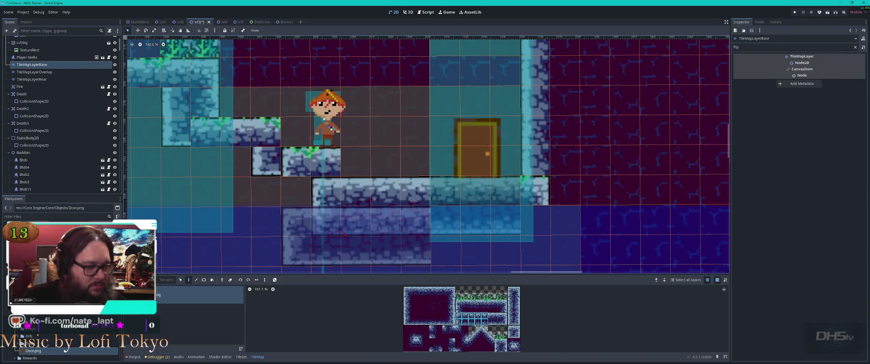
{"action": "key", "text": "Escape"}
{"action": "scroll", "coordinate": [426, 194], "scroll_direction": "right", "scroll_amount": 5}
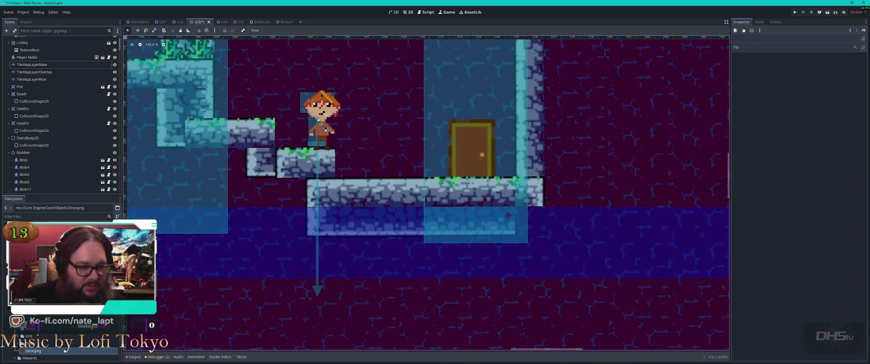
- Pick a background tile on TileMapLayerRear, then reopen the rear layer for editing
{"action": "left_click", "coordinate": [31, 80]}
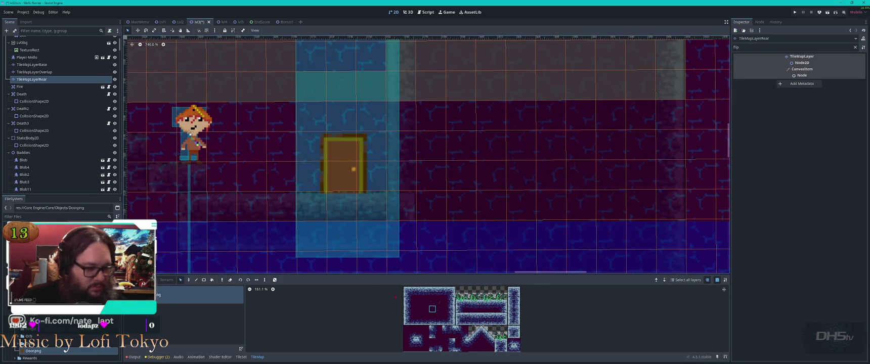
{"action": "left_click", "coordinate": [502, 322]}
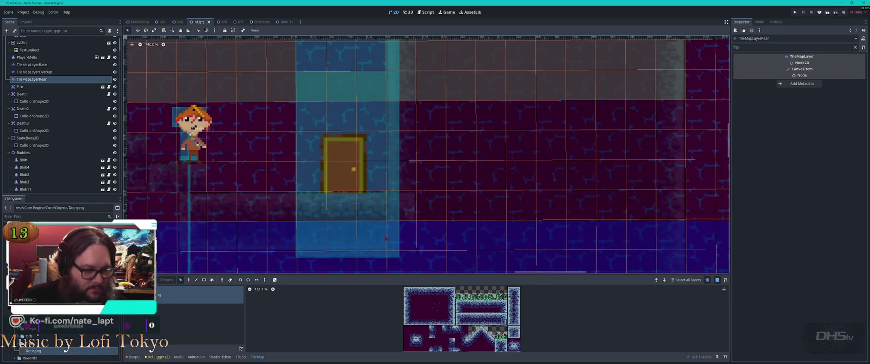
{"action": "key", "text": "Escape"}
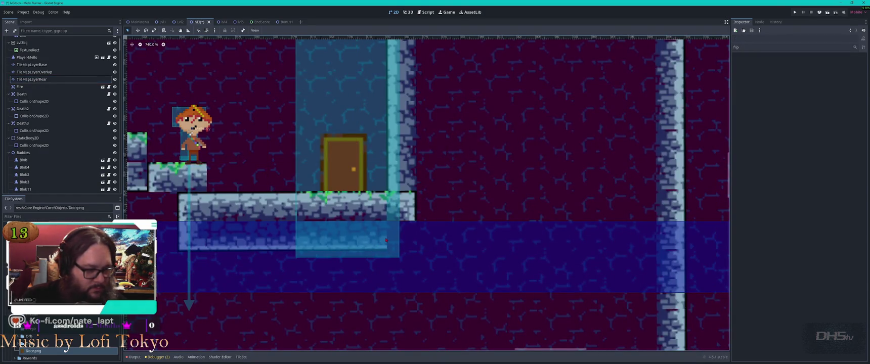
{"action": "left_click", "coordinate": [413, 217]}
{"action": "left_click", "coordinate": [406, 240]}
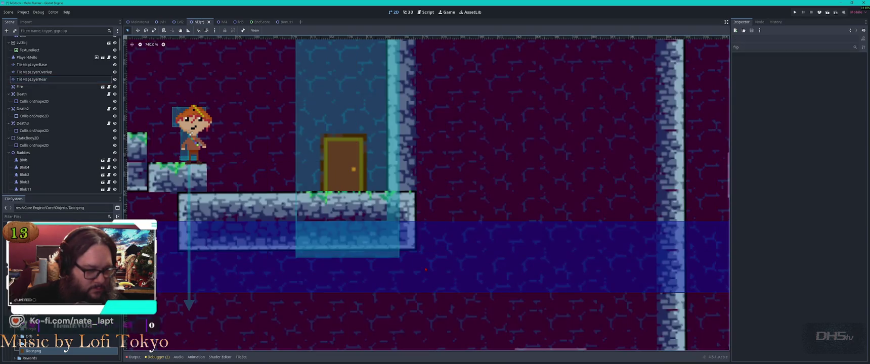
{"action": "scroll", "coordinate": [431, 248], "scroll_direction": "down", "scroll_amount": 3}
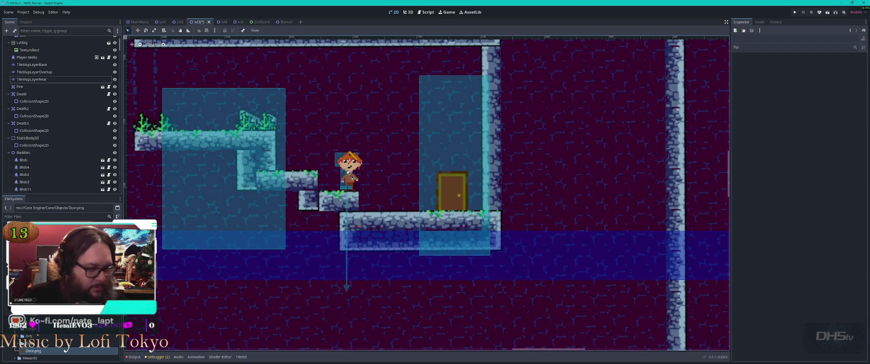
{"action": "scroll", "coordinate": [256, 198], "scroll_direction": "up", "scroll_amount": 3}
{"action": "left_click", "coordinate": [40, 79]}
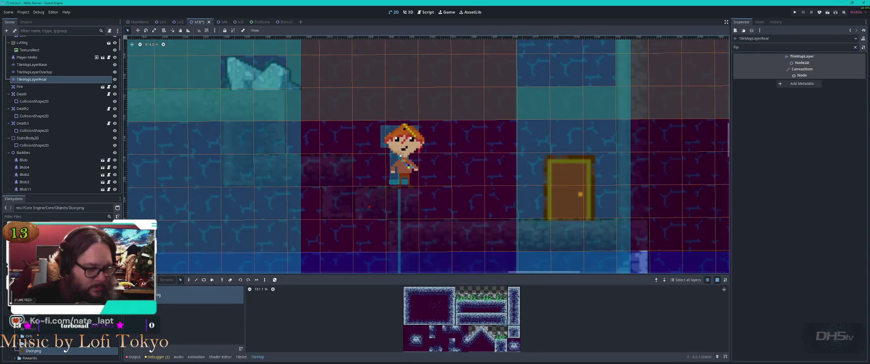
- On the base tile layer, extend the grass platform with tiles at its right end
{"action": "left_click", "coordinate": [50, 66]}
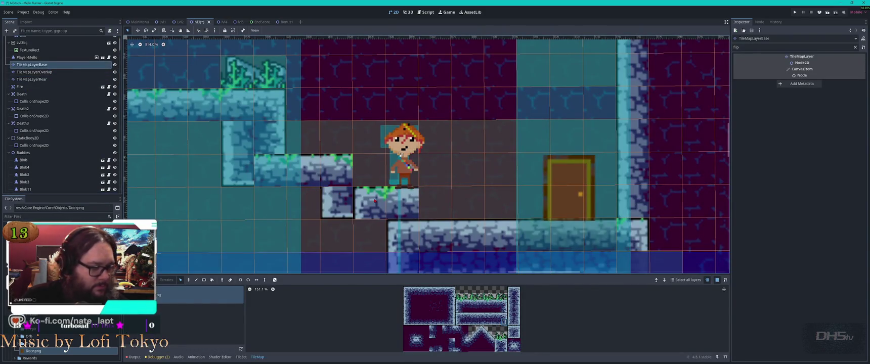
{"action": "left_click", "coordinate": [337, 203]}
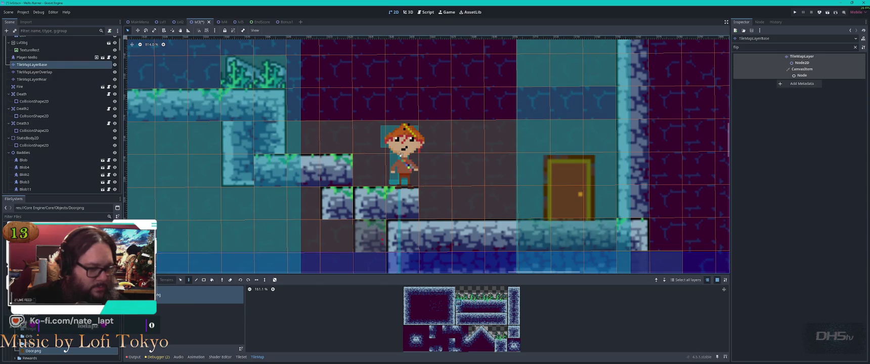
{"action": "scroll", "coordinate": [458, 314], "scroll_direction": "up", "scroll_amount": 3}
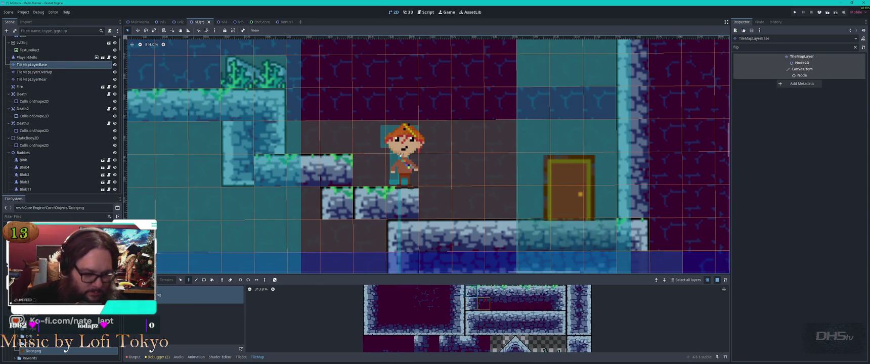
{"action": "left_click", "coordinate": [402, 205]}
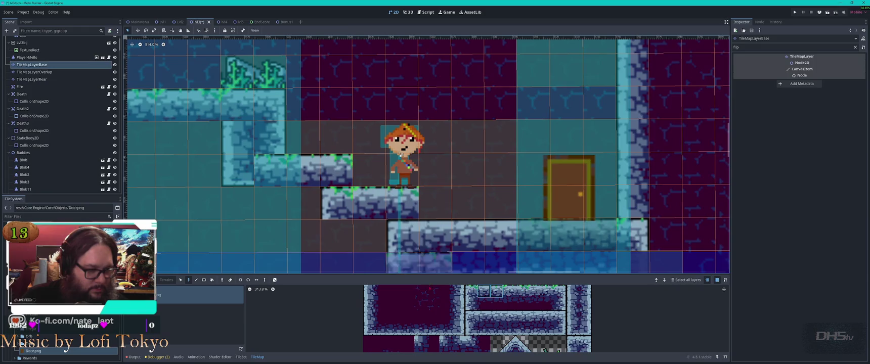
{"action": "left_click", "coordinate": [560, 291]}
{"action": "left_click", "coordinate": [402, 203]}
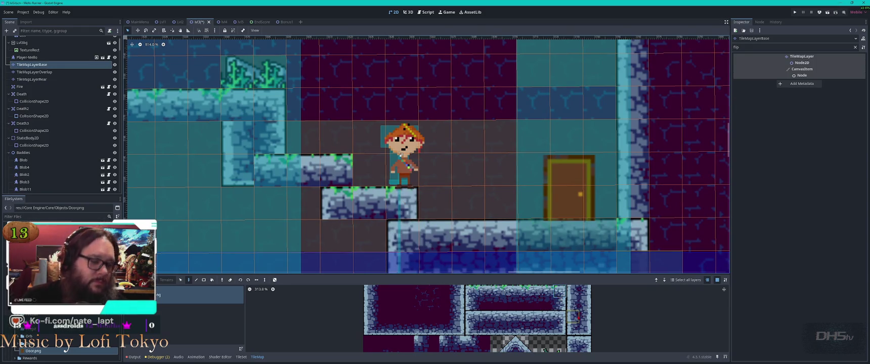
{"action": "scroll", "coordinate": [446, 304], "scroll_direction": "down", "scroll_amount": 5}
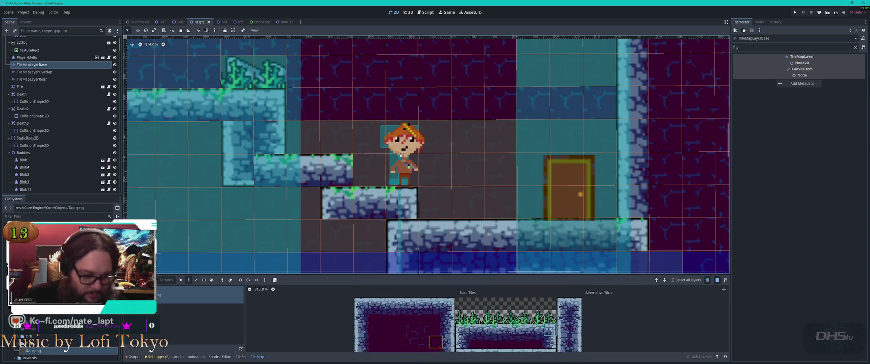
{"action": "scroll", "coordinate": [445, 313], "scroll_direction": "up", "scroll_amount": 4}
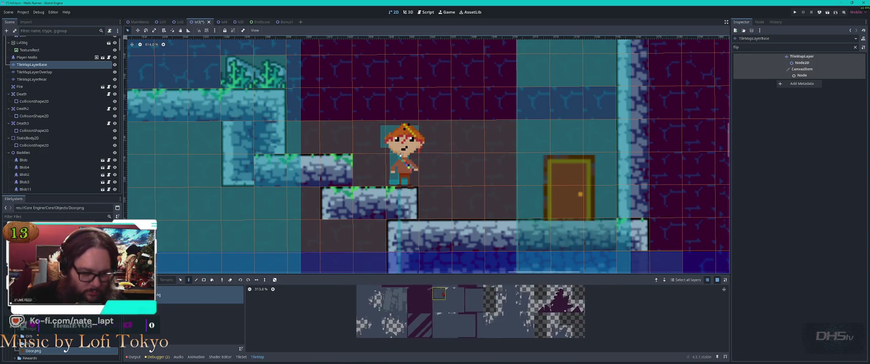
{"action": "left_click", "coordinate": [369, 214]}
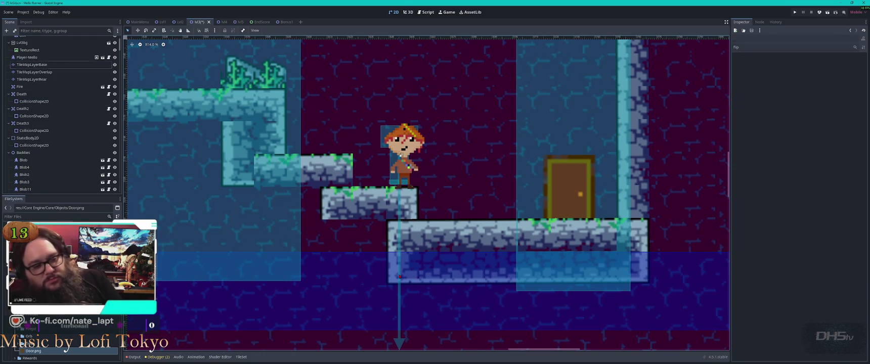
- Check the Death collision shape, then paint a pair of stone tiles into the step
{"action": "left_click", "coordinate": [399, 276]}
{"action": "left_click", "coordinate": [31, 79]}
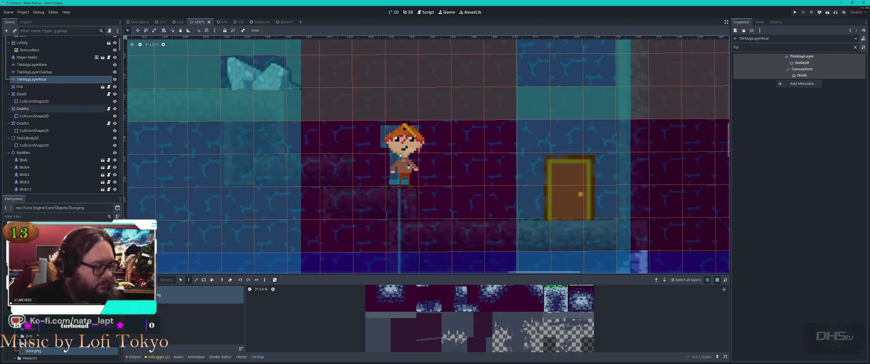
{"action": "left_click", "coordinate": [50, 72]}
{"action": "left_click", "coordinate": [48, 65]}
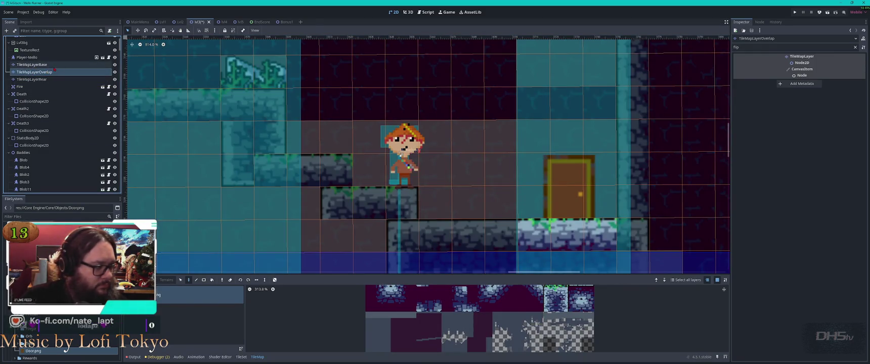
{"action": "scroll", "coordinate": [486, 293], "scroll_direction": "up", "scroll_amount": 5}
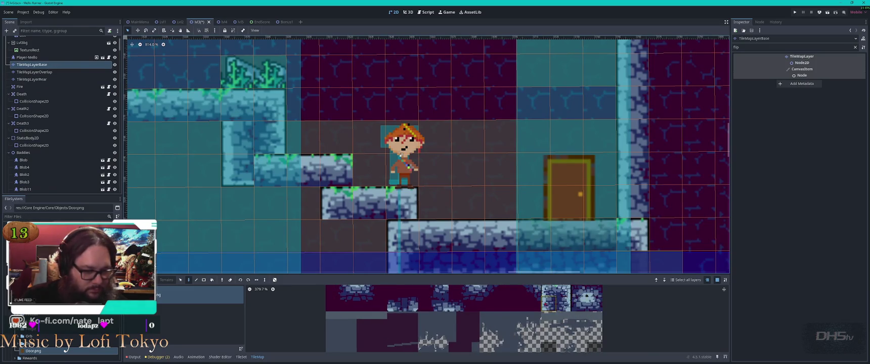
{"action": "left_click_drag", "start_coordinate": [437, 319], "coordinate": [454, 320]}
{"action": "left_click", "coordinate": [357, 240]}
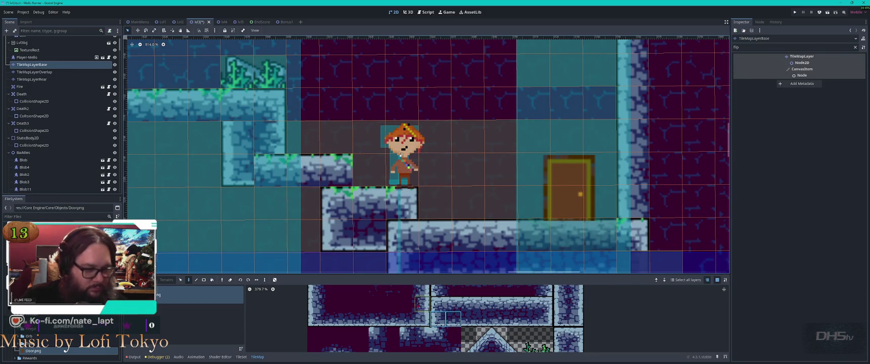
{"action": "key", "text": "Escape"}
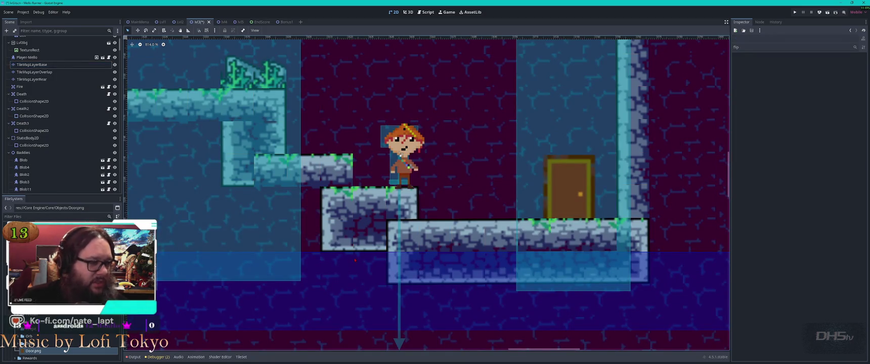
- Repaint the ledge tiles right of the stone pillar as plain dark stone
{"action": "key", "text": "Down"}
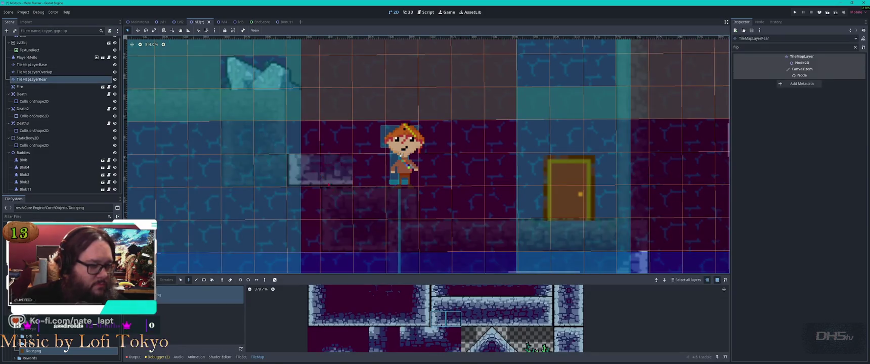
{"action": "key", "text": "Down"}
{"action": "key", "text": "Escape"}
{"action": "key", "text": "Up"}
{"action": "key", "text": "Up"}
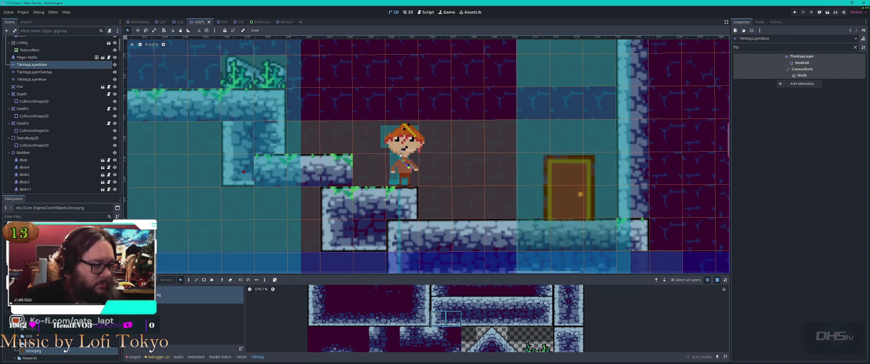
{"action": "scroll", "coordinate": [471, 296], "scroll_direction": "up", "scroll_amount": 5}
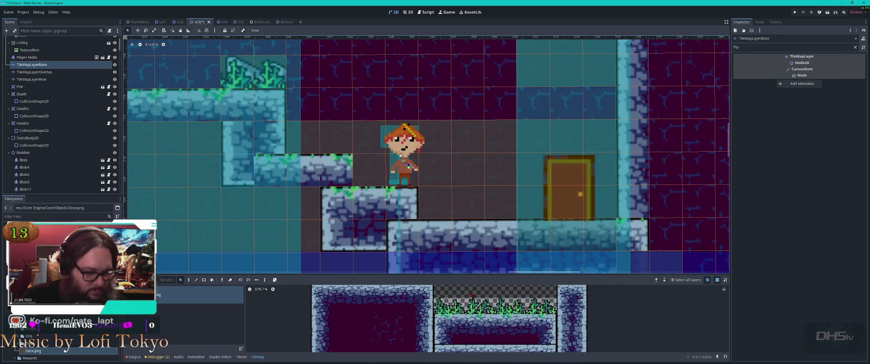
{"action": "scroll", "coordinate": [474, 321], "scroll_direction": "down", "scroll_amount": 4}
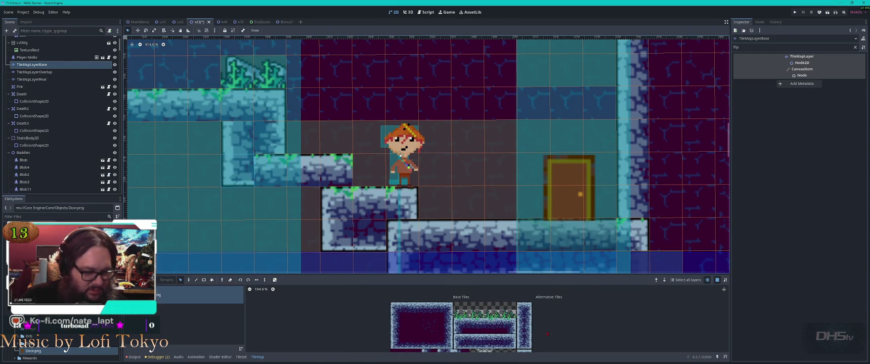
{"action": "scroll", "coordinate": [549, 334], "scroll_direction": "down", "scroll_amount": 5}
{"action": "scroll", "coordinate": [506, 314], "scroll_direction": "up", "scroll_amount": 2}
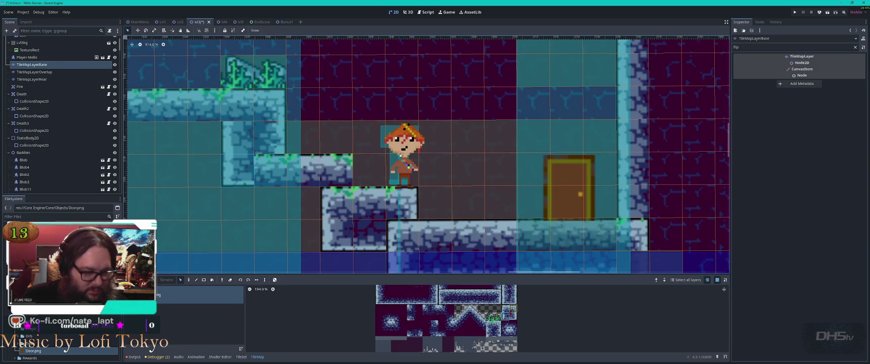
{"action": "left_click", "coordinate": [449, 301]}
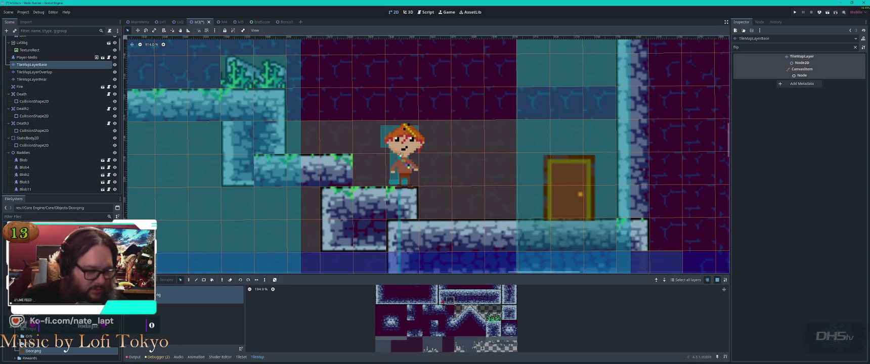
{"action": "left_click", "coordinate": [272, 174]}
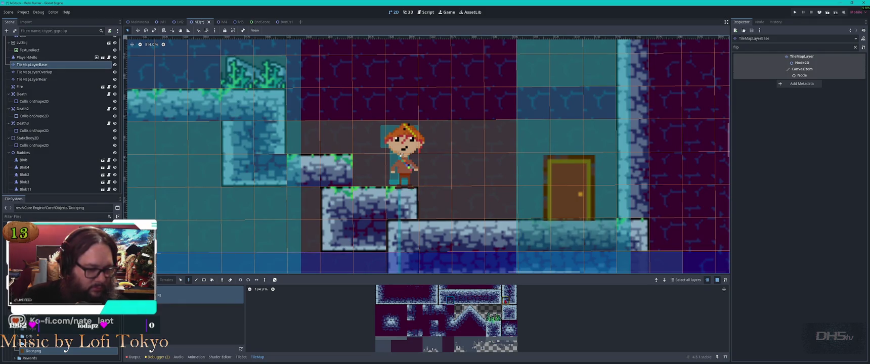
{"action": "left_click", "coordinate": [512, 303]}
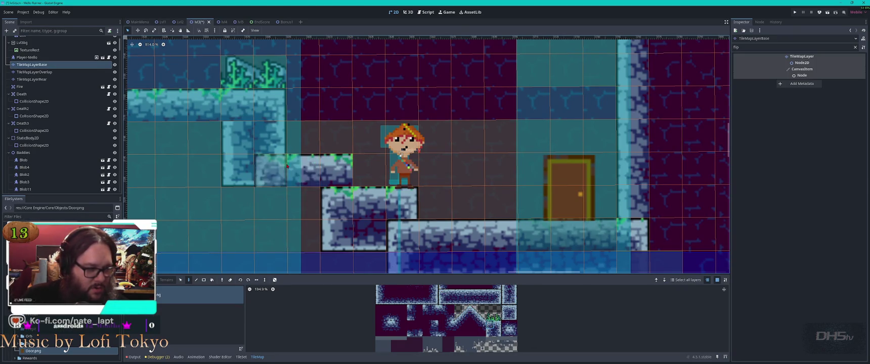
{"action": "left_click", "coordinate": [304, 171]}
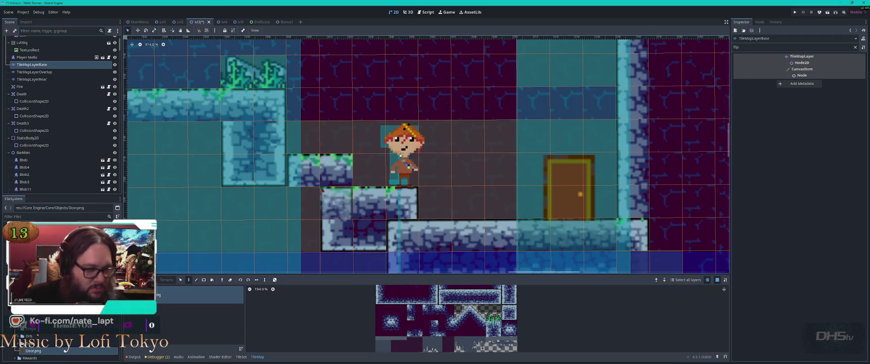
- Replace the remaining grass-topped step tiles and fill the bottom cells with darker stone
{"action": "left_click", "coordinate": [336, 170]}
{"action": "left_click", "coordinate": [497, 330]}
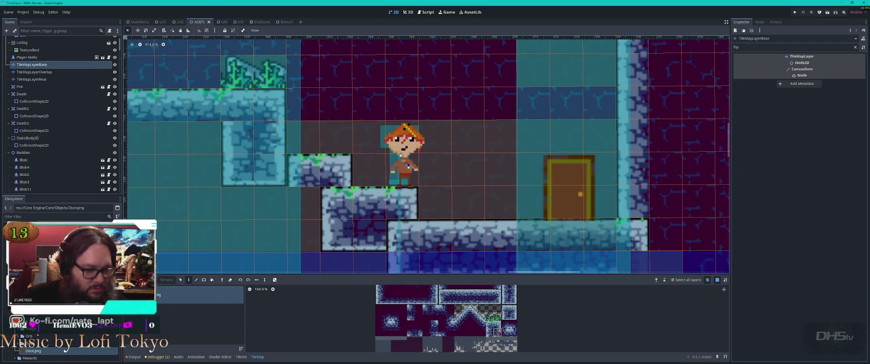
{"action": "left_click", "coordinate": [337, 210]}
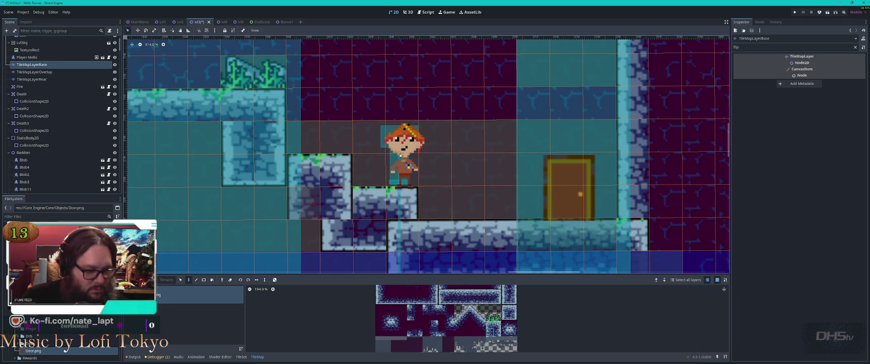
{"action": "left_click", "coordinate": [313, 204]}
{"action": "left_click", "coordinate": [505, 301]}
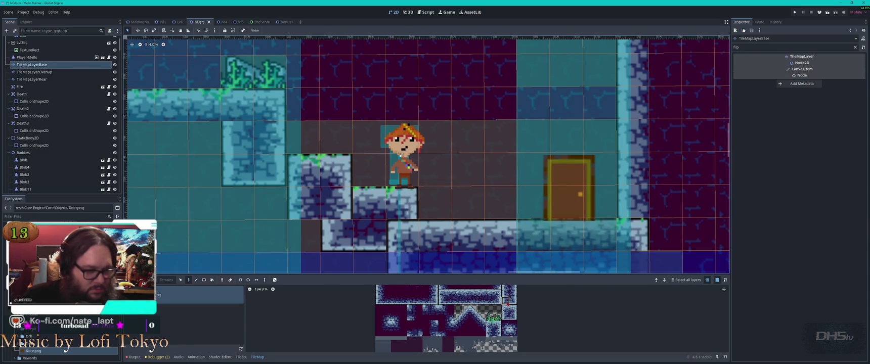
{"action": "left_click", "coordinate": [304, 235]}
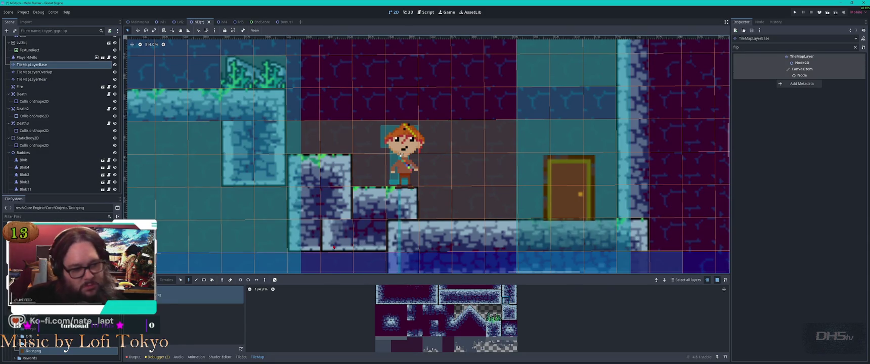
{"action": "left_click", "coordinate": [481, 301]}
{"action": "left_click", "coordinate": [336, 235]}
{"action": "key", "text": "Escape"}
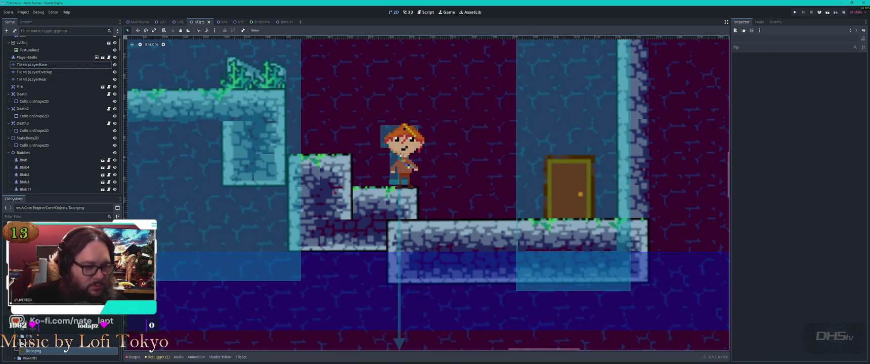
- Pan to the bonus zone, select its Melloboy NPC and clear the Inspector filter
{"action": "scroll", "coordinate": [427, 192], "scroll_direction": "up", "scroll_amount": 3}
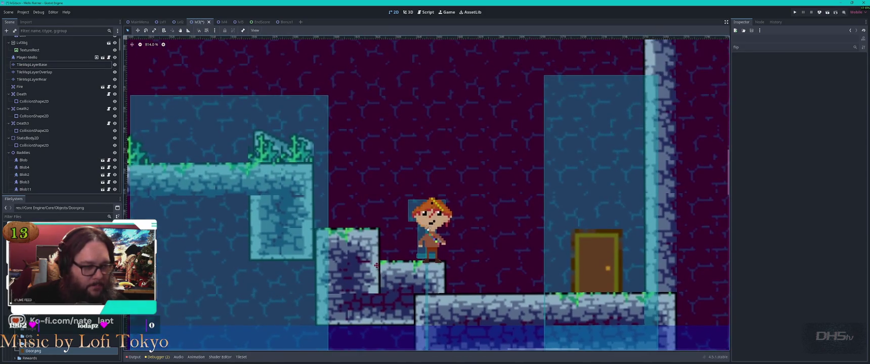
{"action": "scroll", "coordinate": [428, 192], "scroll_direction": "down", "scroll_amount": 1}
{"action": "left_click_drag", "start_coordinate": [342, 247], "coordinate": [388, 251]}
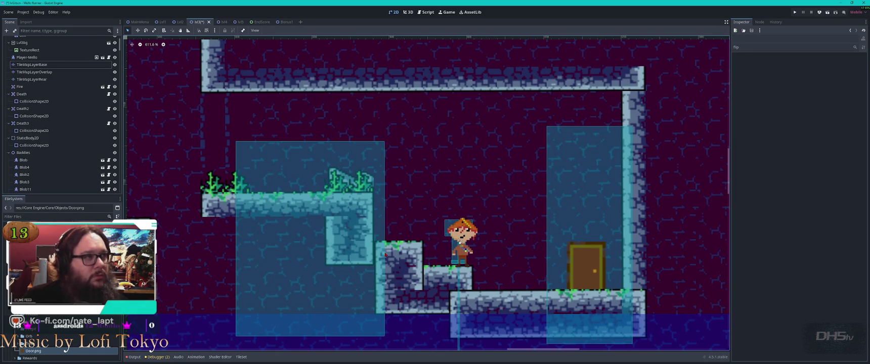
{"action": "scroll", "coordinate": [361, 163], "scroll_direction": "down", "scroll_amount": 5}
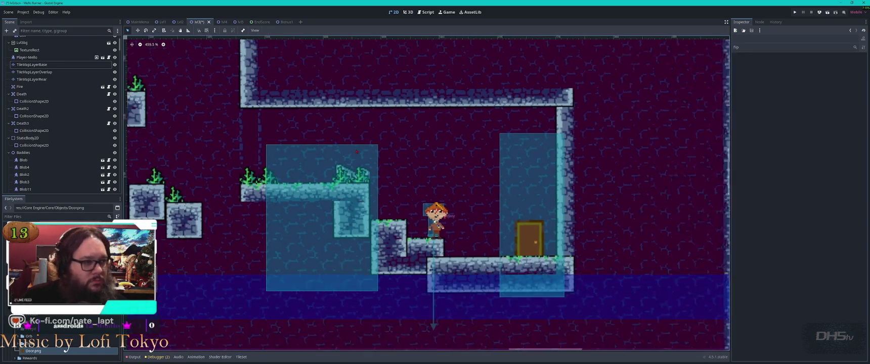
{"action": "scroll", "coordinate": [376, 193], "scroll_direction": "down", "scroll_amount": 1}
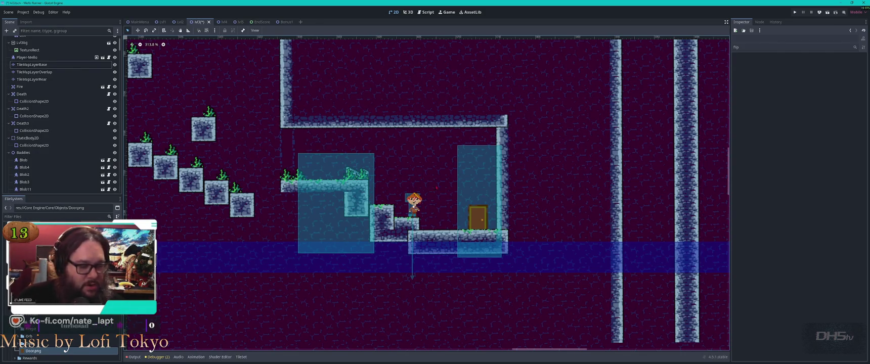
{"action": "left_click", "coordinate": [413, 201]}
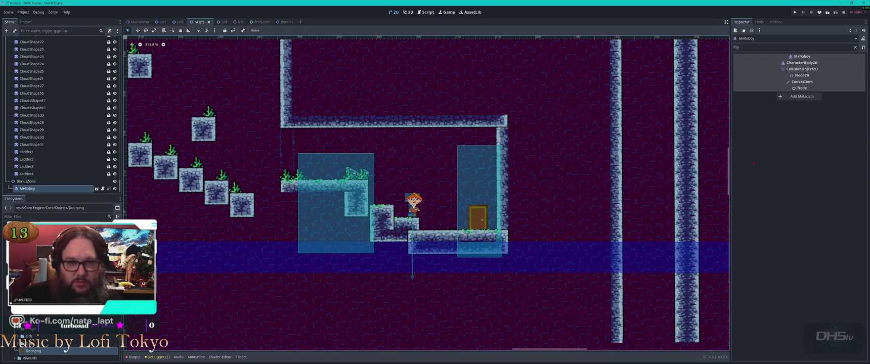
{"action": "left_click", "coordinate": [856, 47]}
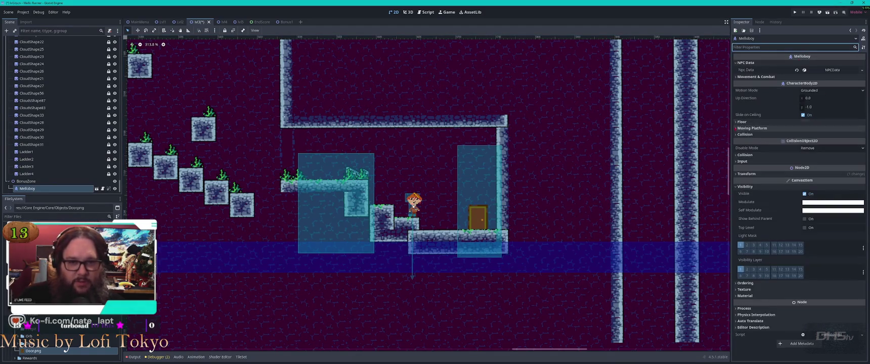
{"action": "scroll", "coordinate": [427, 194], "scroll_direction": "down", "scroll_amount": 5}
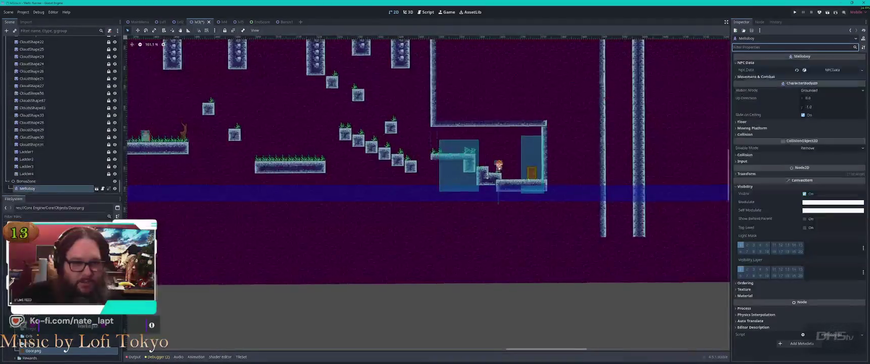
{"action": "scroll", "coordinate": [426, 193], "scroll_direction": "up", "scroll_amount": 3}
{"action": "scroll", "coordinate": [504, 193], "scroll_direction": "up", "scroll_amount": 4}
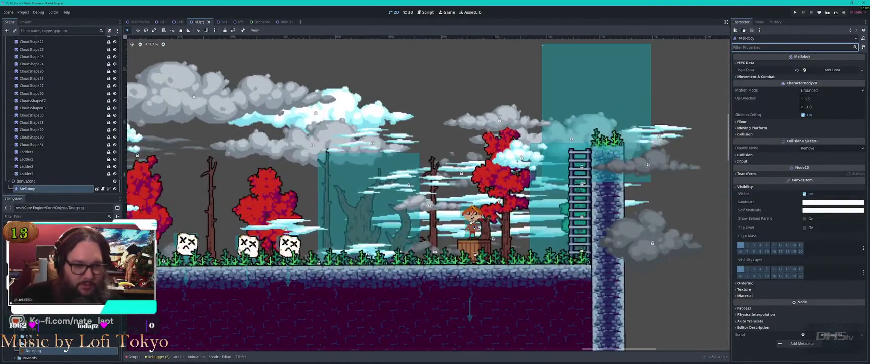
- Compare with the guard Melloboy, then reselect the bonus-zone Melloboy and open its NPC Data options
{"action": "left_click", "coordinate": [476, 218]}
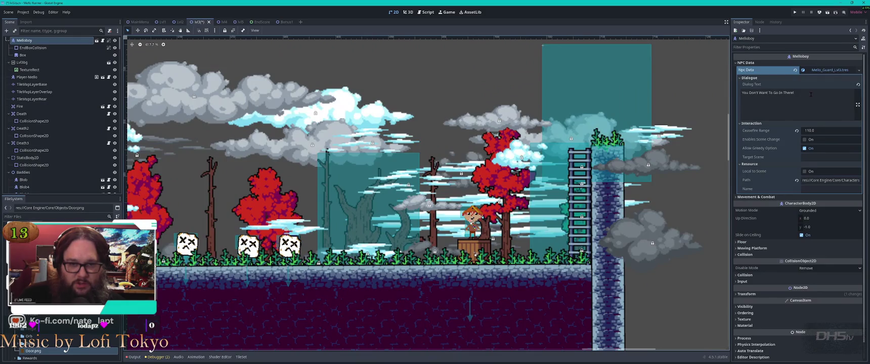
{"action": "scroll", "coordinate": [385, 187], "scroll_direction": "down", "scroll_amount": 6}
{"action": "scroll", "coordinate": [385, 187], "scroll_direction": "up", "scroll_amount": 3}
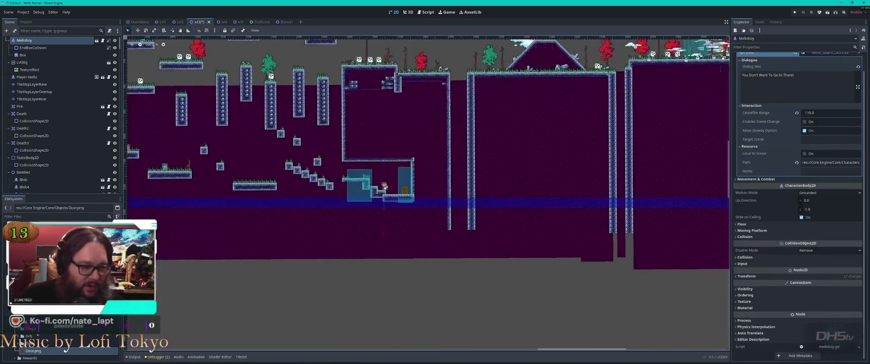
{"action": "scroll", "coordinate": [386, 188], "scroll_direction": "up", "scroll_amount": 5}
{"action": "left_click", "coordinate": [397, 163]}
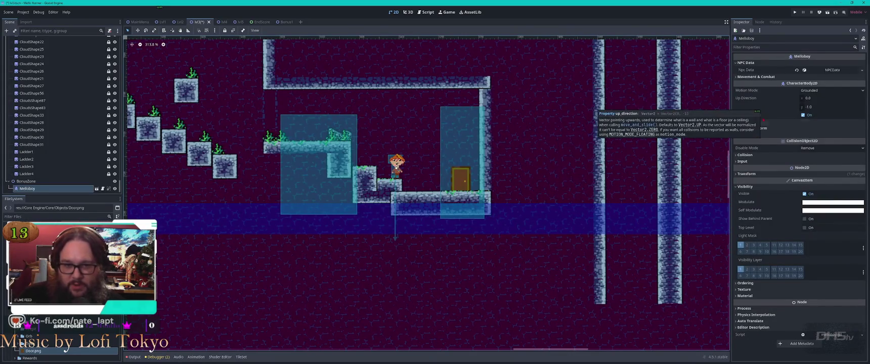
{"action": "left_click", "coordinate": [738, 77]}
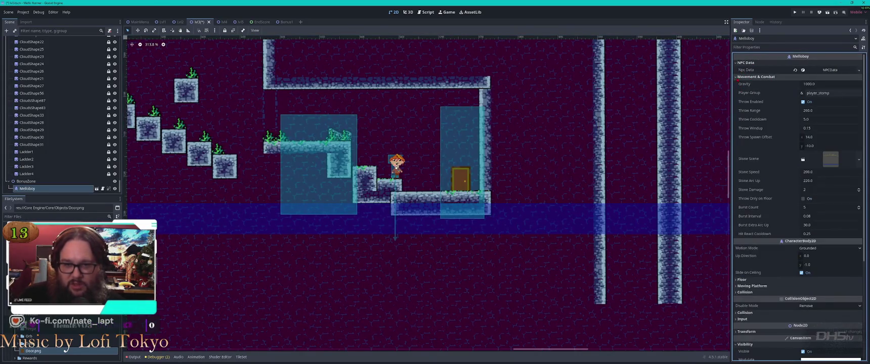
{"action": "left_click", "coordinate": [738, 77]}
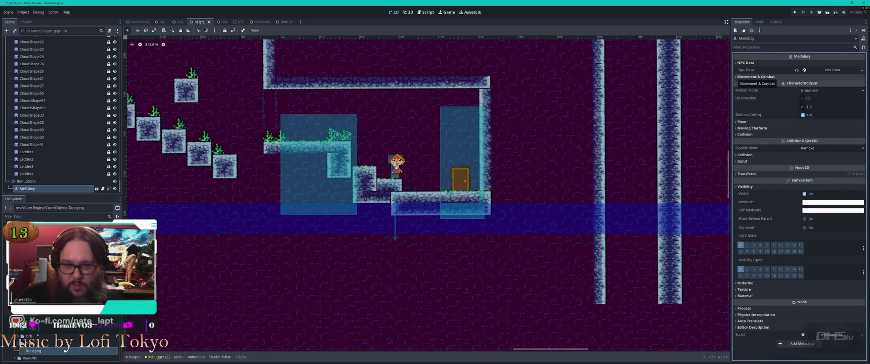
{"action": "left_click", "coordinate": [862, 71]}
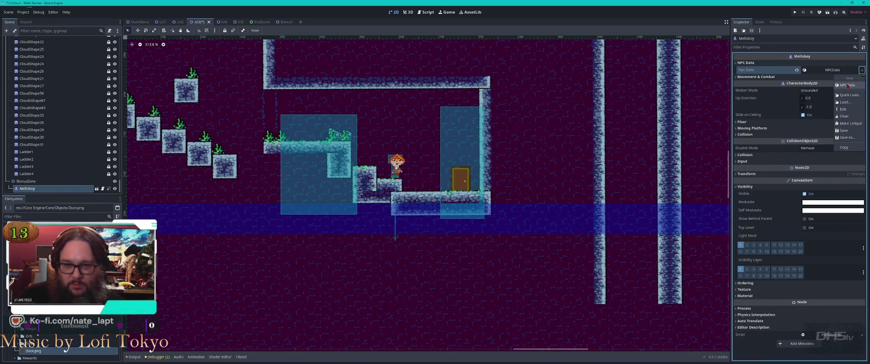
- Edit the NPC Data resource, expand its Resource section and click into the Path field
{"action": "left_click", "coordinate": [844, 110]}
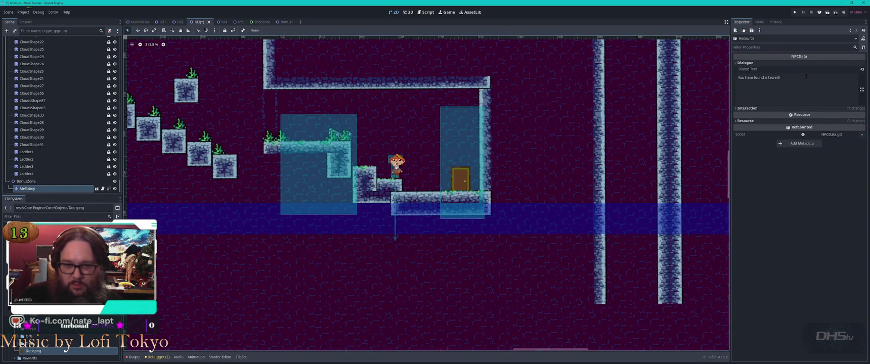
{"action": "left_click", "coordinate": [739, 121]}
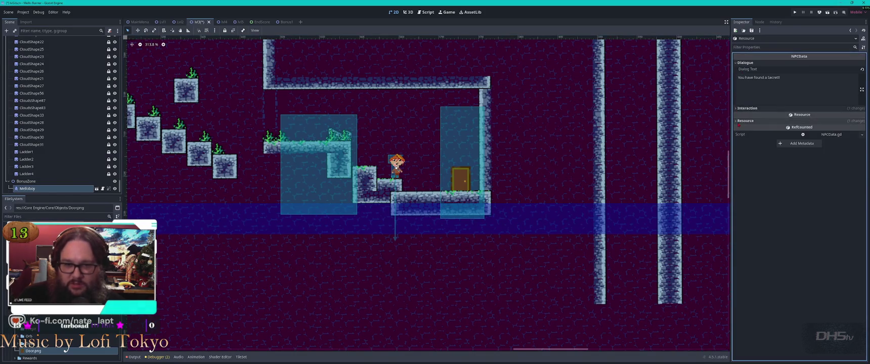
{"action": "left_click", "coordinate": [841, 136]}
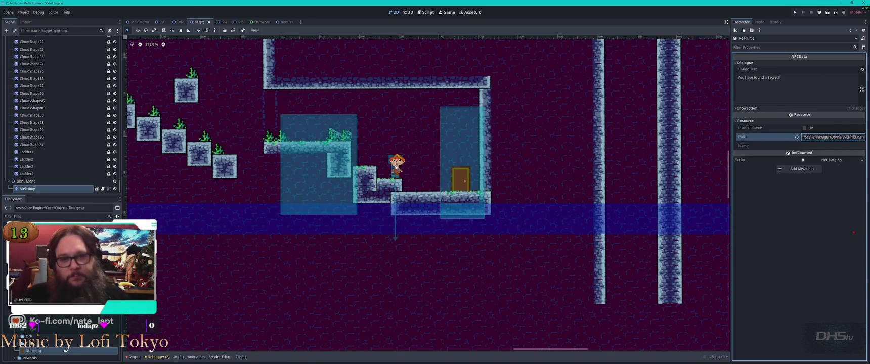
{"action": "left_click", "coordinate": [842, 137]}
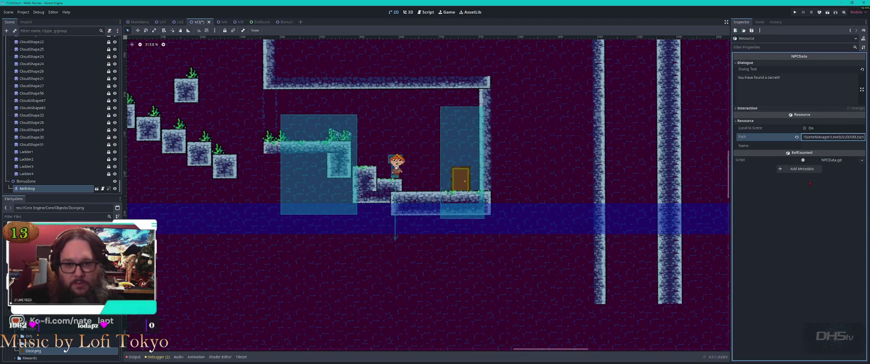
- Filter the project files for 'npc' and open NPCData.gd in the script editor
{"action": "left_click", "coordinate": [428, 12]}
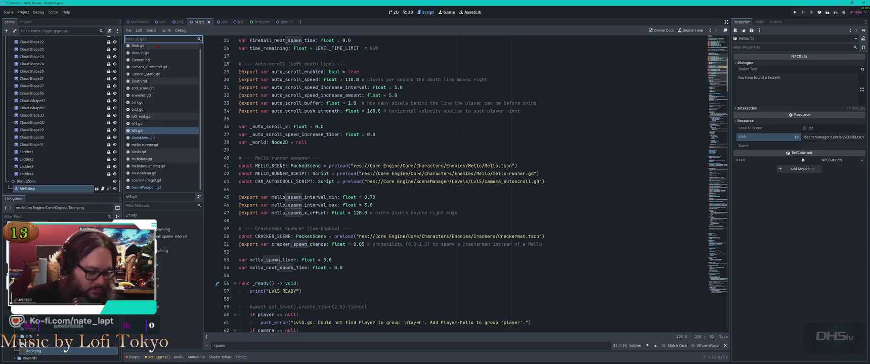
{"action": "type", "text": "npc"}
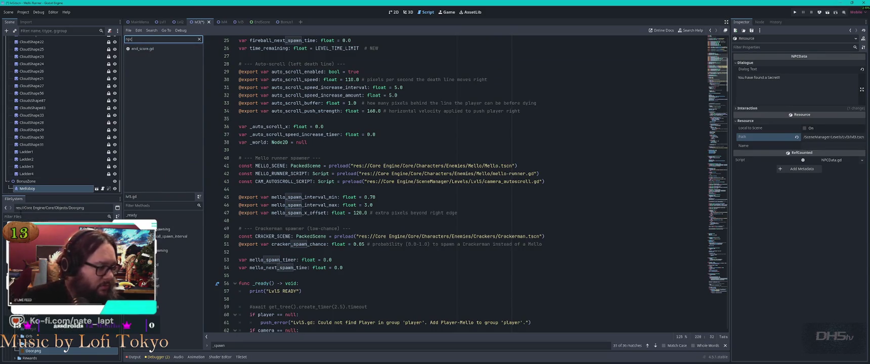
{"action": "left_click", "coordinate": [33, 216]}
{"action": "type", "text": "npc"}
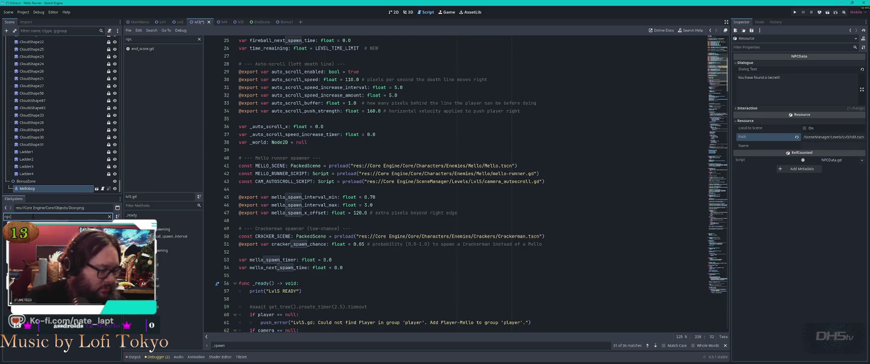
{"action": "double_click", "coordinate": [40, 263]}
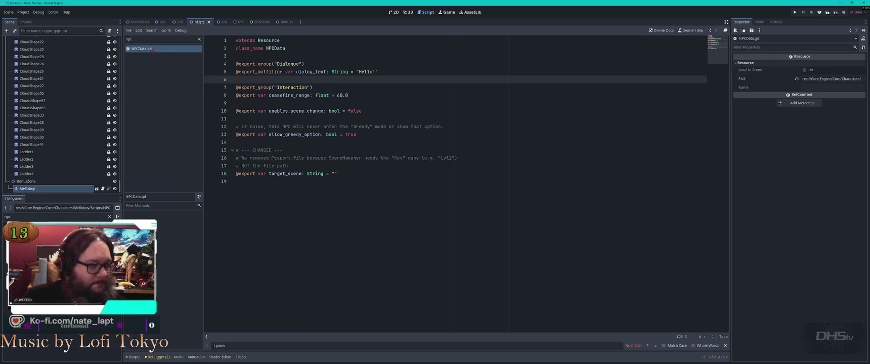
- Close NPCData.gd, return to the 2D view and edit the resource's path field
{"action": "key", "text": "ctrl+w"}
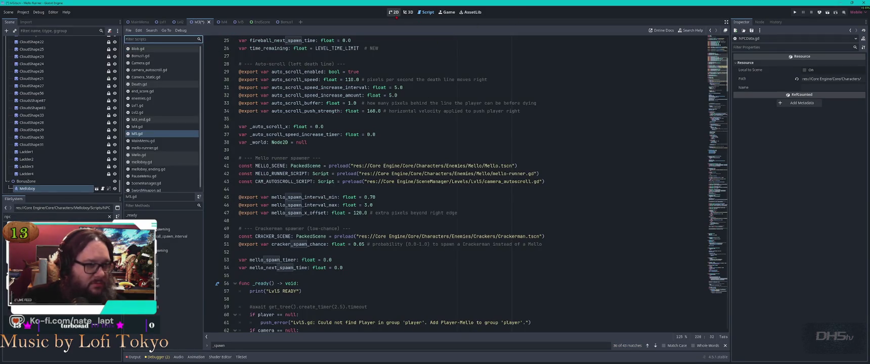
{"action": "left_click", "coordinate": [395, 13]}
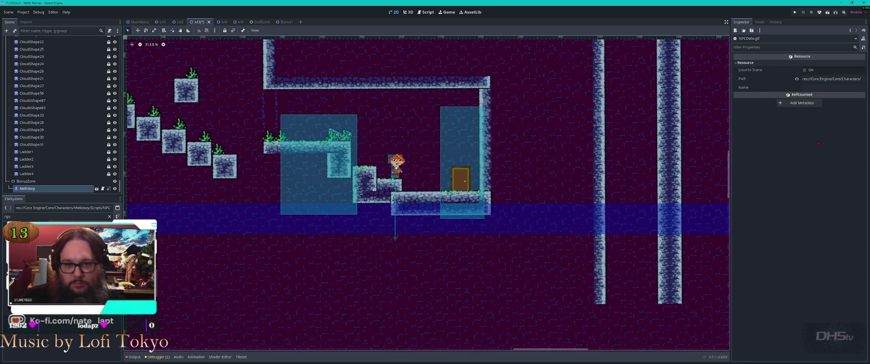
{"action": "double_click", "coordinate": [852, 79]}
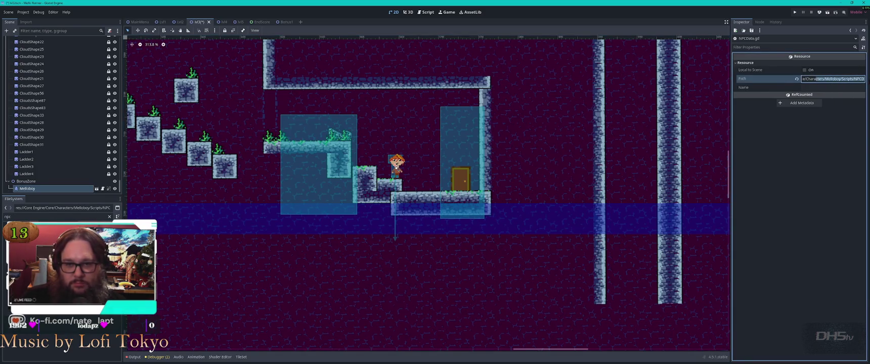
- Read the NPCData.gd script path and the NPC data resource path in the Inspector
{"action": "left_click", "coordinate": [854, 79]}
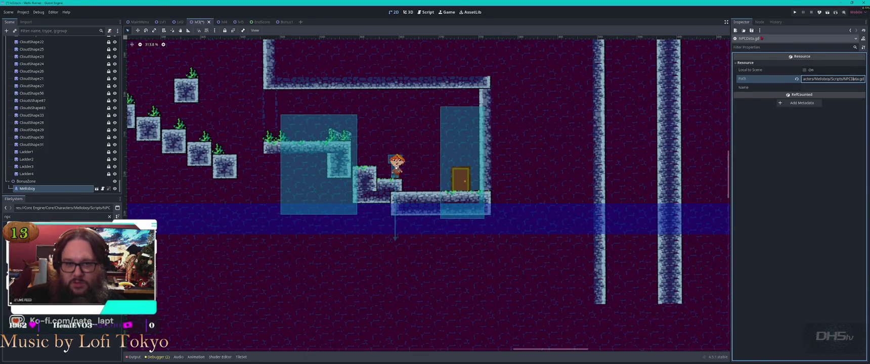
{"action": "left_click", "coordinate": [850, 37]}
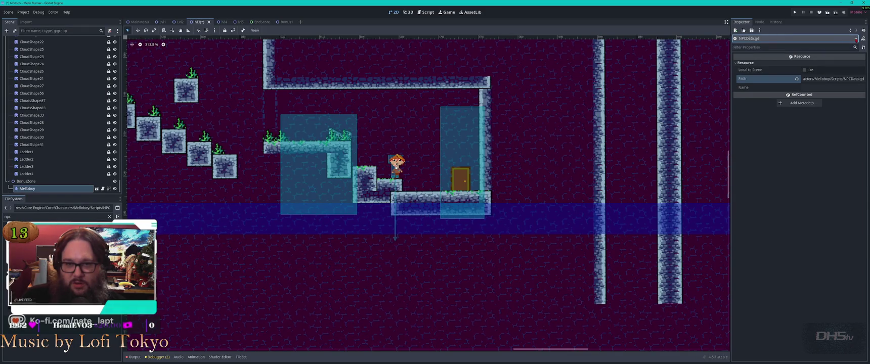
{"action": "left_click", "coordinate": [850, 30]}
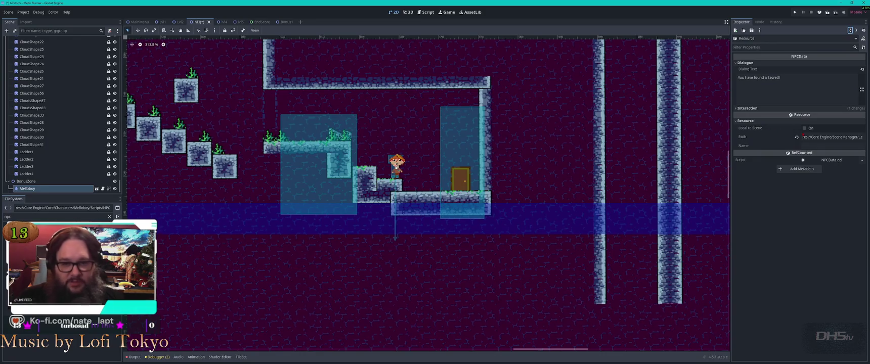
{"action": "mouse_move", "coordinate": [754, 131]}
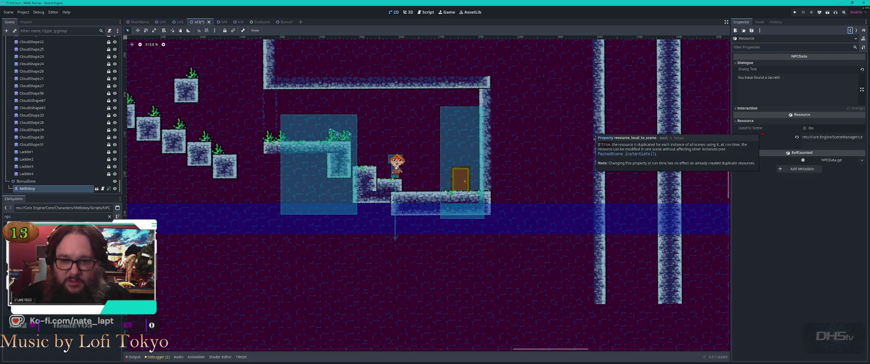
{"action": "mouse_move", "coordinate": [745, 146]}
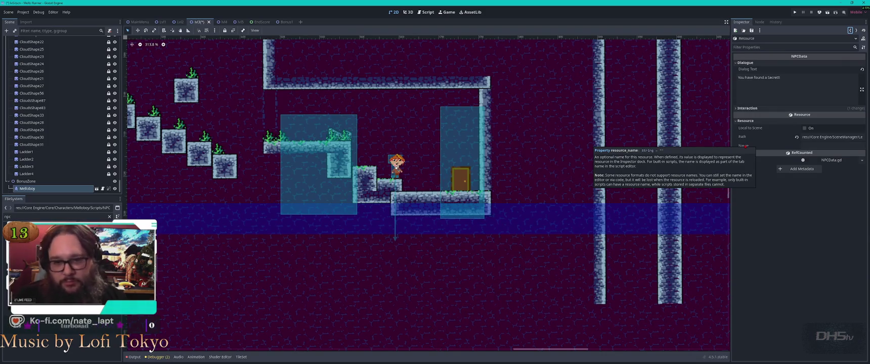
{"action": "left_click", "coordinate": [832, 136]}
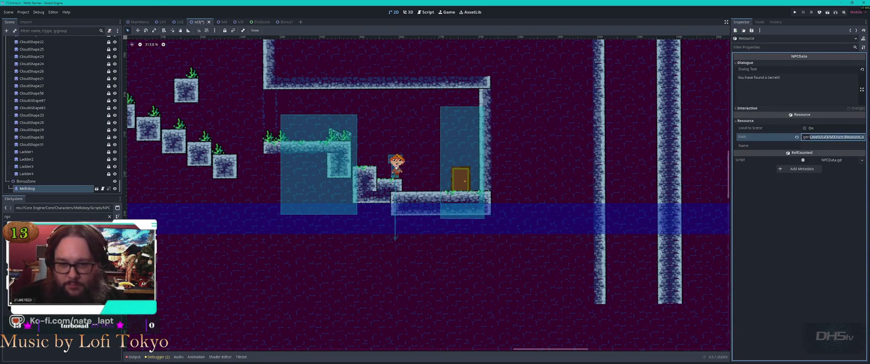
{"action": "left_click", "coordinate": [840, 137]}
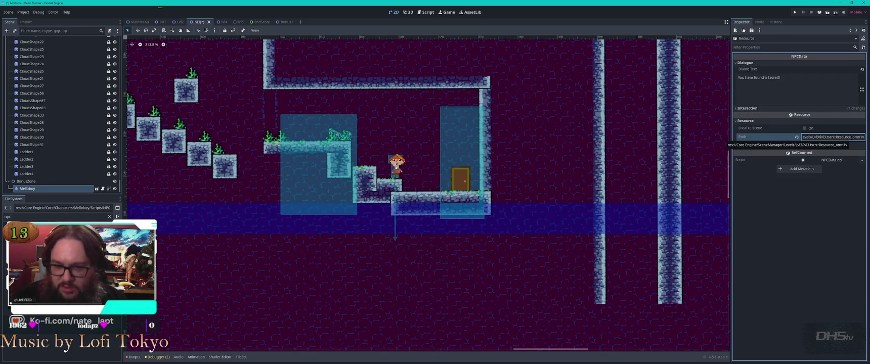
{"action": "scroll", "coordinate": [188, 269], "scroll_direction": "down", "scroll_amount": 9}
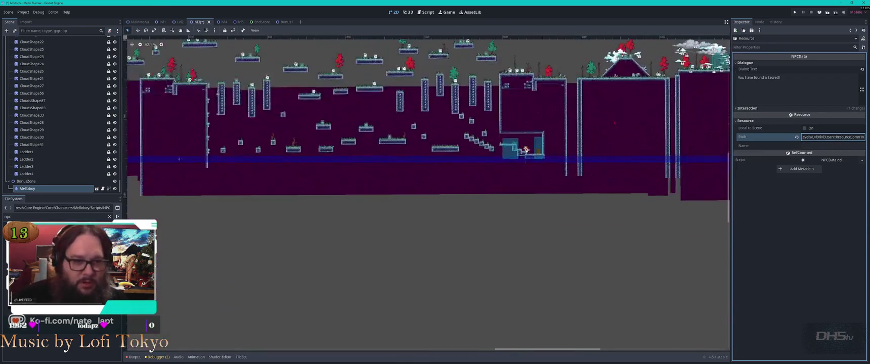
{"action": "scroll", "coordinate": [391, 179], "scroll_direction": "up", "scroll_amount": 7}
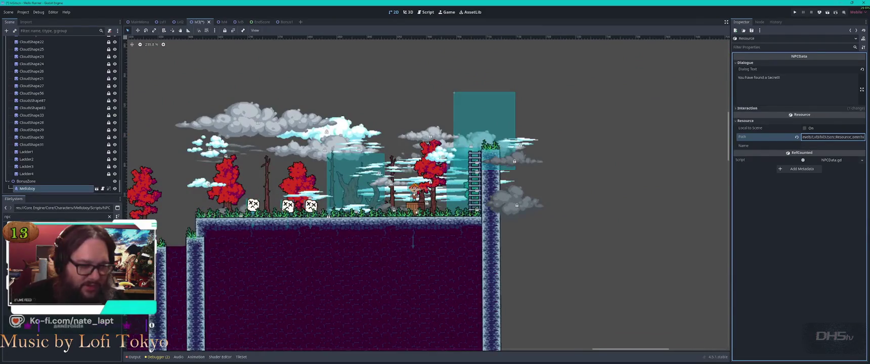
- Select the upper Melloboy and confirm its NPC data is Mello_Guard_Lvl3.tres
{"action": "left_click", "coordinate": [392, 179]}
{"action": "left_click", "coordinate": [415, 193]}
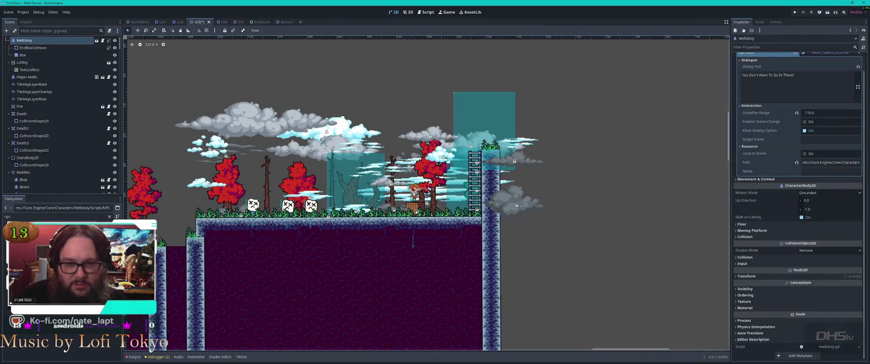
{"action": "left_click", "coordinate": [830, 163]}
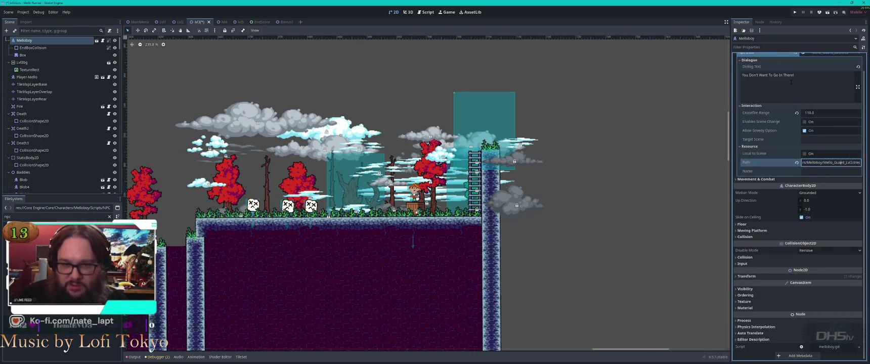
{"action": "scroll", "coordinate": [789, 84], "scroll_direction": "up", "scroll_amount": 1}
{"action": "left_click", "coordinate": [830, 71]}
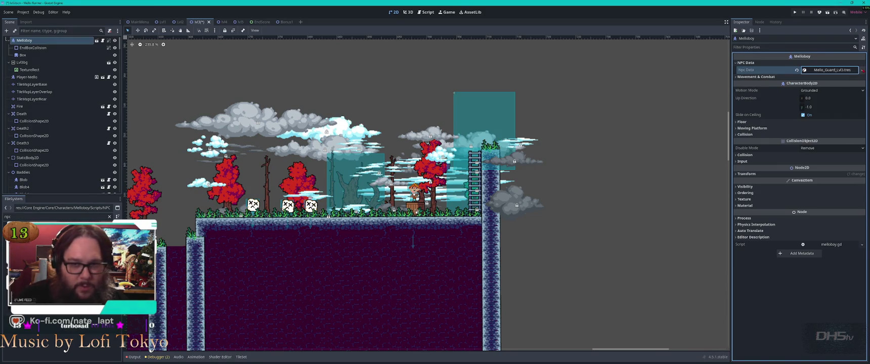
{"action": "left_click", "coordinate": [862, 70]}
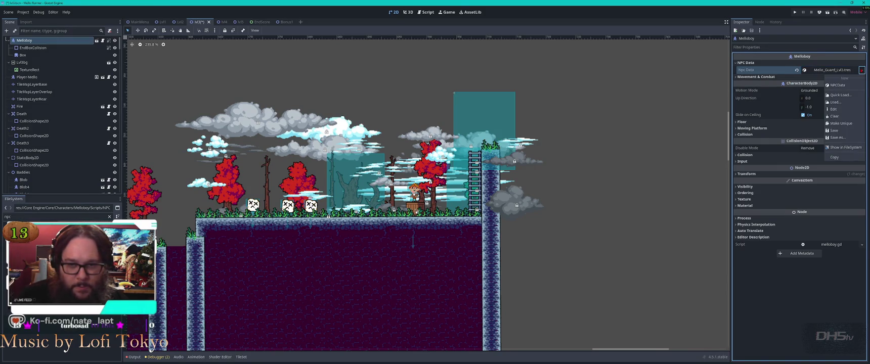
{"action": "key", "text": "Escape"}
- Pan to the bonus zone and select its Melloboy
{"action": "scroll", "coordinate": [246, 280], "scroll_direction": "down", "scroll_amount": 5}
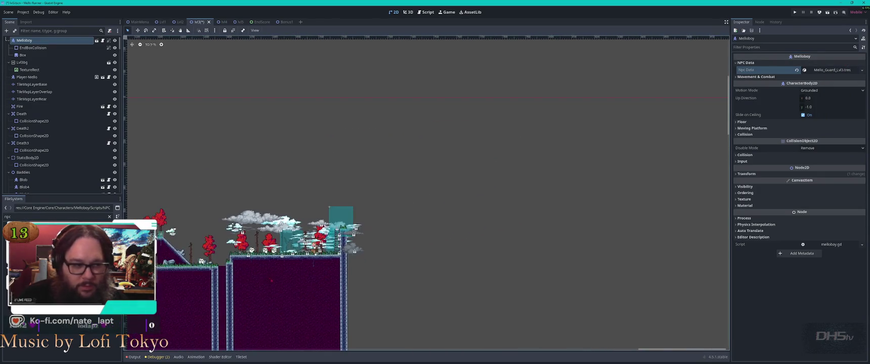
{"action": "left_click_drag", "start_coordinate": [253, 311], "coordinate": [491, 212]}
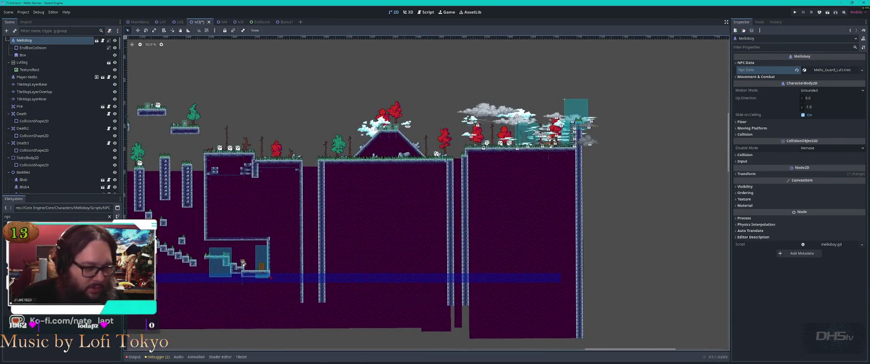
{"action": "left_click", "coordinate": [243, 262]}
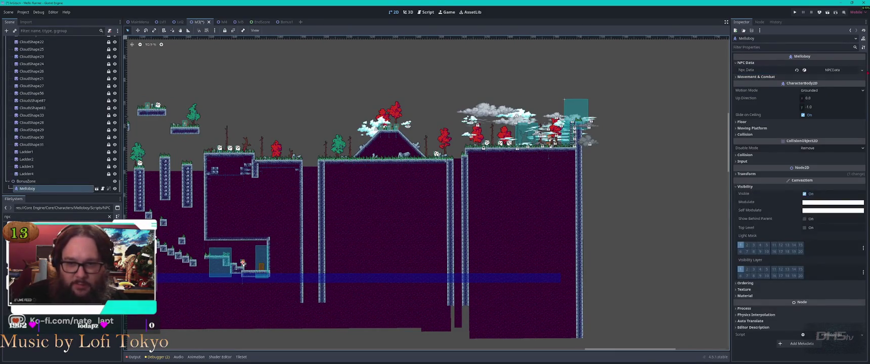
- Expand the bonus Melloboy's NPC data to view its Dialogue text, then return to the lvl3 scene
{"action": "left_click", "coordinate": [861, 69]}
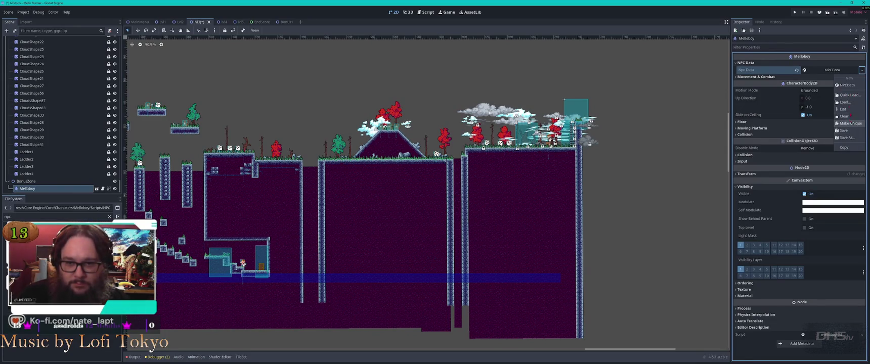
{"action": "left_click", "coordinate": [832, 69]}
{"action": "left_click", "coordinate": [832, 70]}
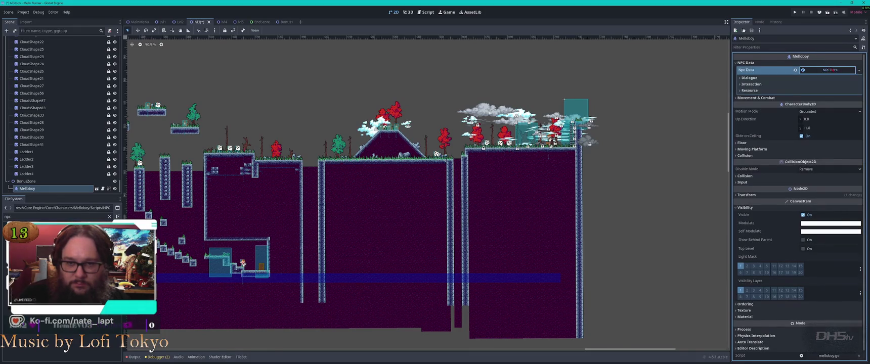
{"action": "left_click", "coordinate": [748, 78]}
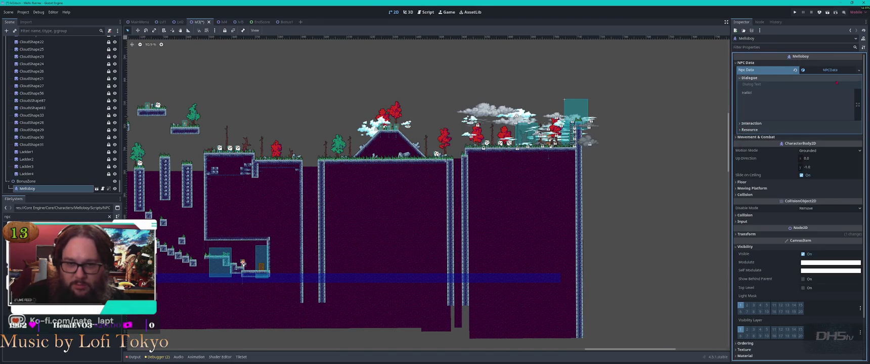
{"action": "left_click", "coordinate": [858, 70]}
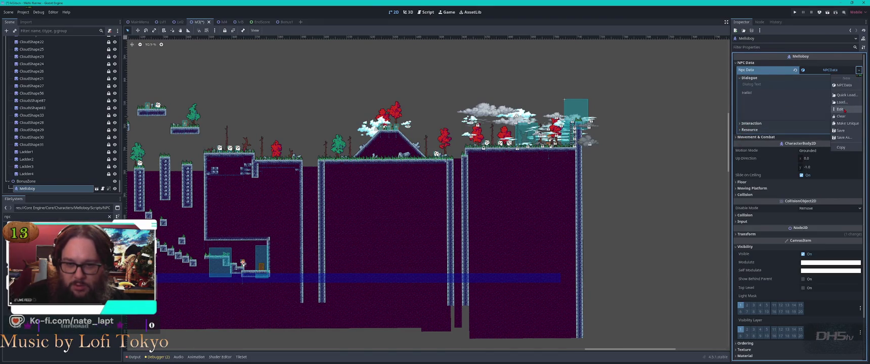
{"action": "left_click", "coordinate": [839, 109]}
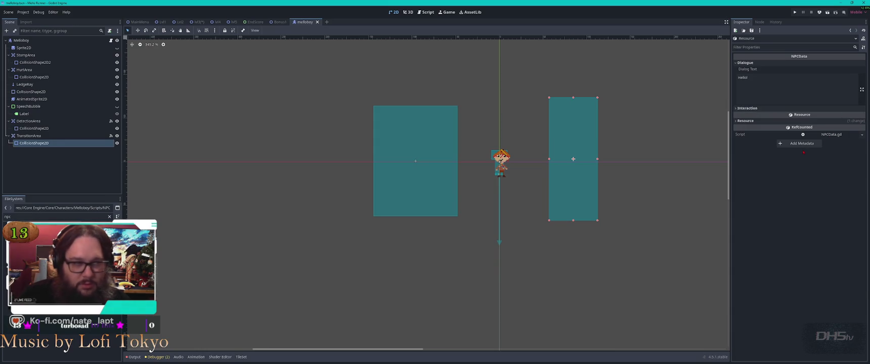
{"action": "left_click", "coordinate": [318, 22]}
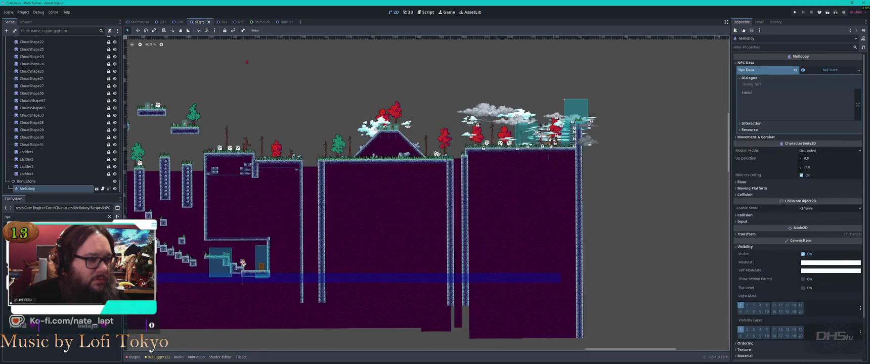
{"action": "left_click", "coordinate": [198, 22]}
- Check the NPC data's file path, then filter the FileSystem for 'guard'
{"action": "scroll", "coordinate": [246, 268], "scroll_direction": "up", "scroll_amount": 3}
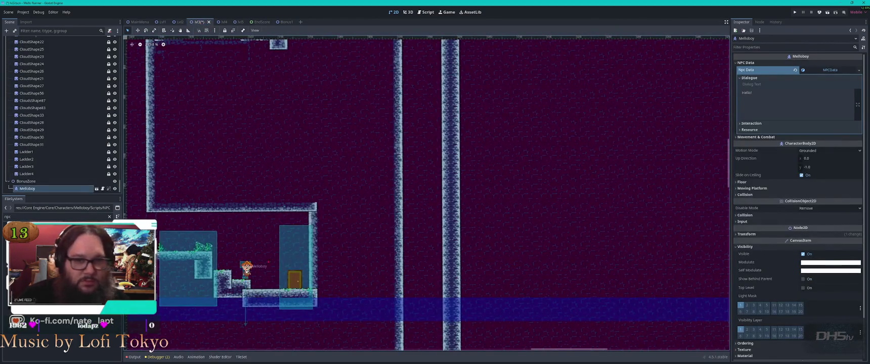
{"action": "left_click", "coordinate": [741, 130]}
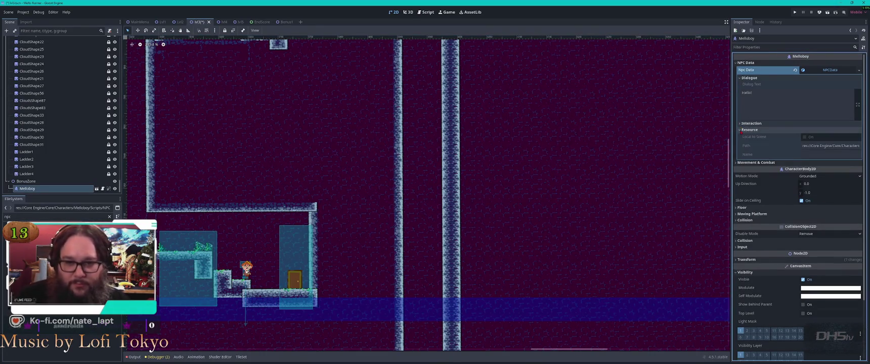
{"action": "left_click", "coordinate": [854, 145]}
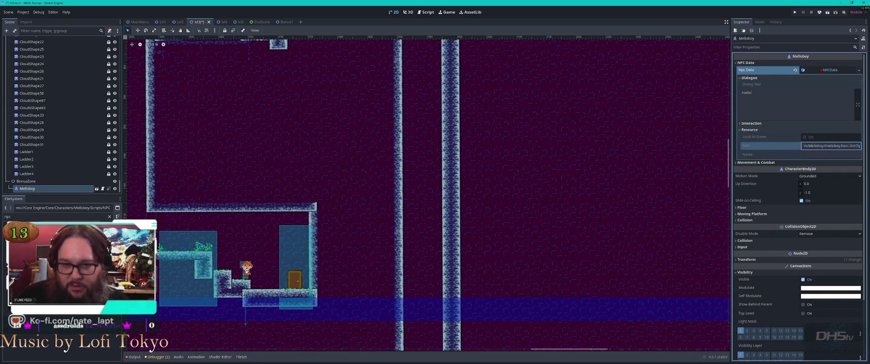
{"action": "left_click", "coordinate": [825, 71]}
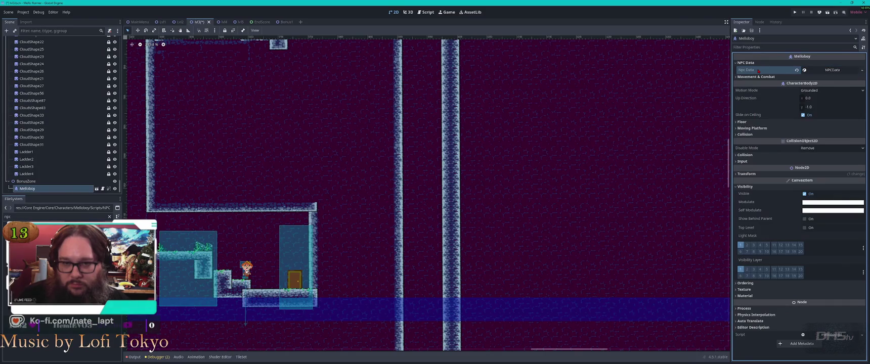
{"action": "left_click", "coordinate": [862, 71]}
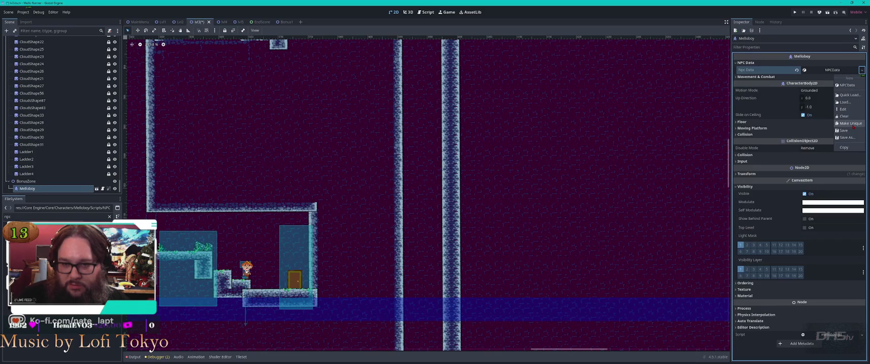
{"action": "left_click", "coordinate": [854, 127]}
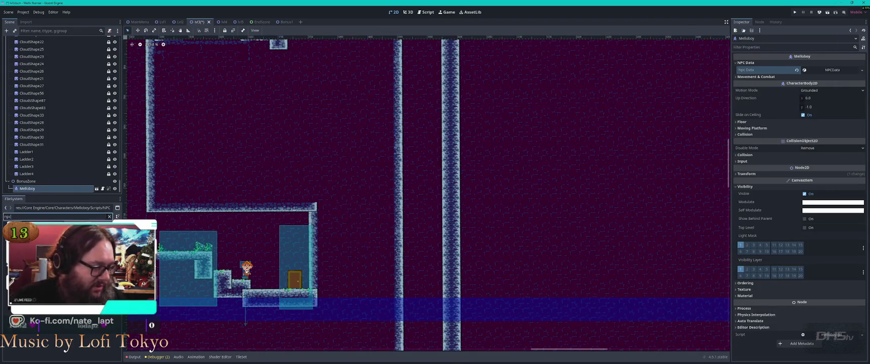
{"action": "left_click", "coordinate": [109, 216]}
{"action": "type", "text": "guard"}
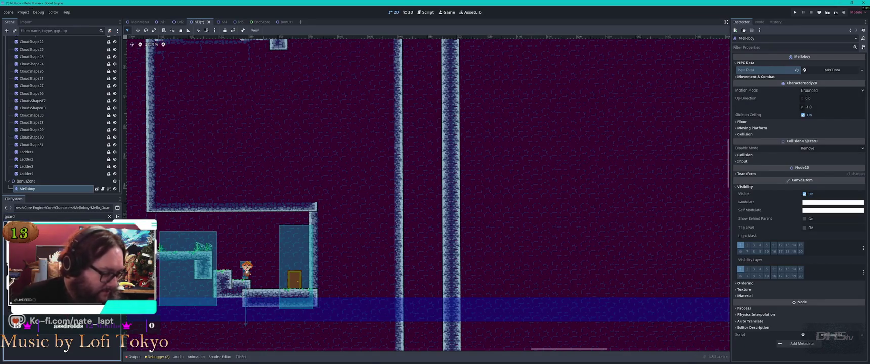
- Duplicate Mello_Guard_Lvl3.tres as MelloGuard_Bonus2
{"action": "right_click", "coordinate": [50, 333]}
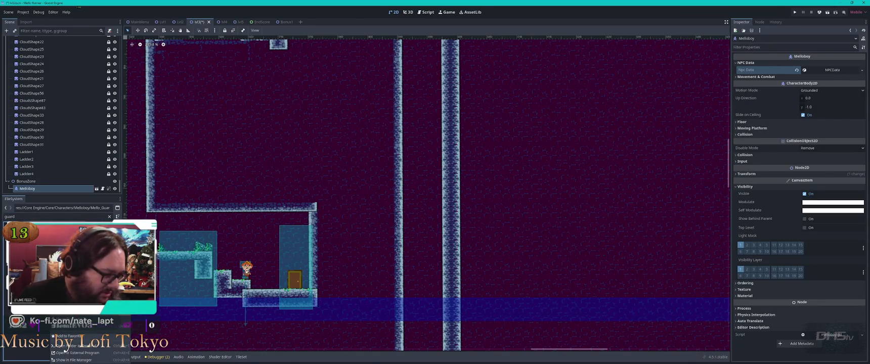
{"action": "left_click", "coordinate": [66, 321]}
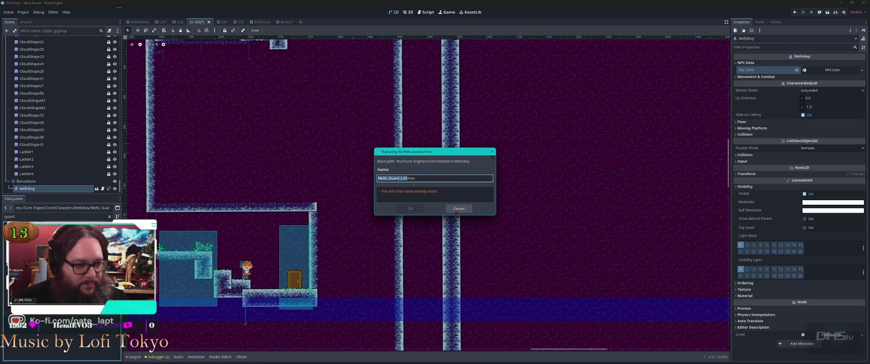
{"action": "type", "text": "Me"}
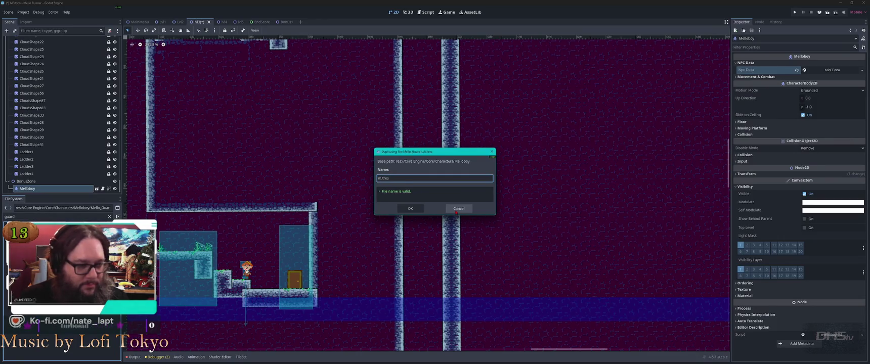
{"action": "type", "text": "llo"}
{"action": "type", "text": "Guard"}
{"action": "type", "text": "_Bonus2"}
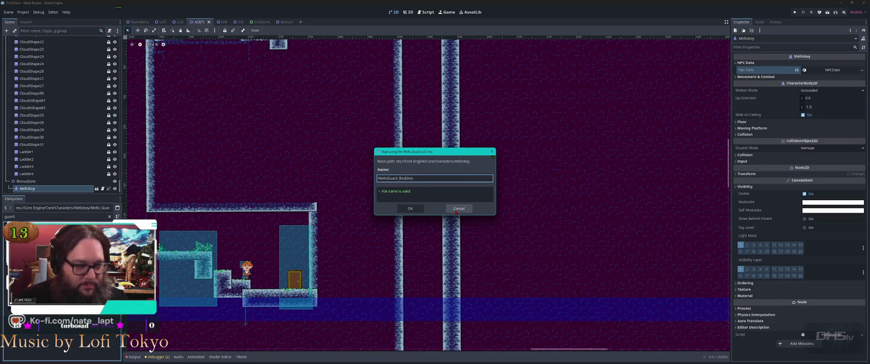
{"action": "key", "text": "Return"}
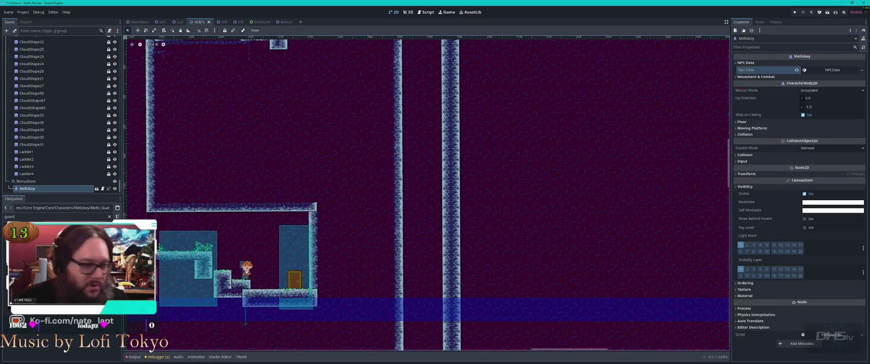
- Assign MelloGuard_Bonus2.tres to the bonus Melloboy's Npc Data and select its dialogue text for editing
{"action": "mouse_move", "coordinate": [51, 230]}
{"action": "left_mouse_down"}
{"action": "mouse_move", "coordinate": [705, 117]}
{"action": "mouse_move", "coordinate": [797, 74]}
{"action": "mouse_move", "coordinate": [826, 71]}
{"action": "left_mouse_up"}
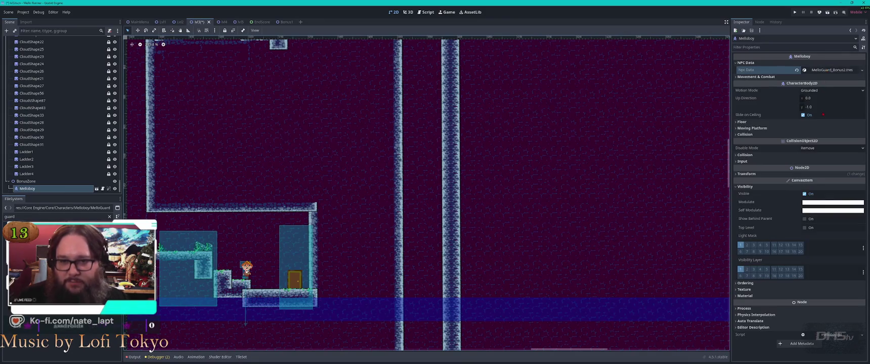
{"action": "left_click", "coordinate": [862, 70]}
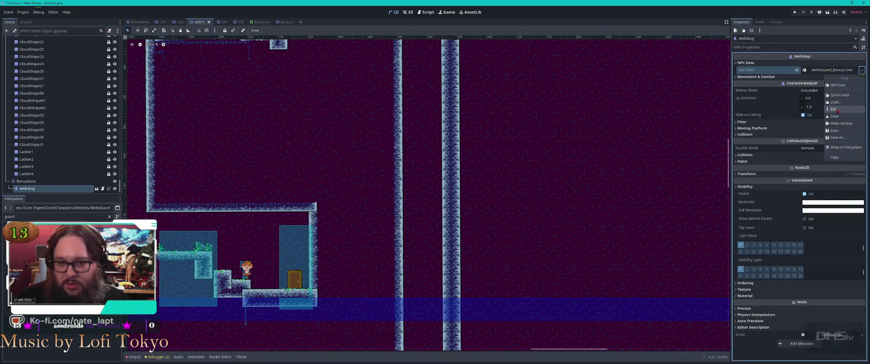
{"action": "left_click", "coordinate": [834, 109]}
{"action": "left_click", "coordinate": [850, 30]}
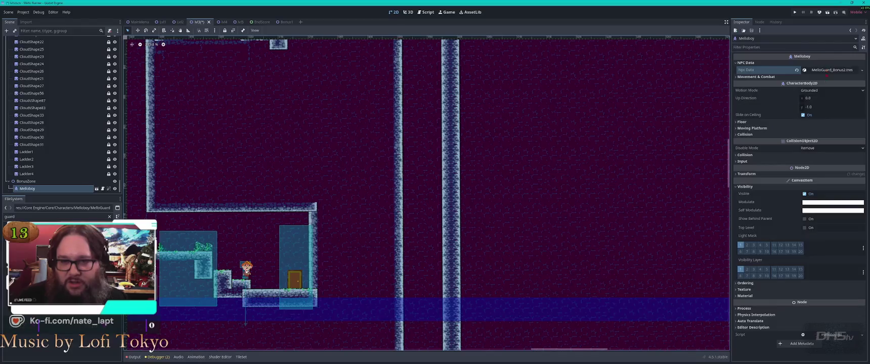
{"action": "left_click", "coordinate": [862, 69]}
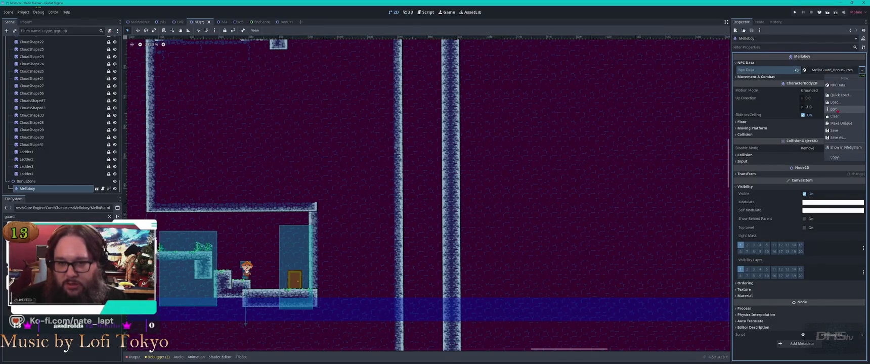
{"action": "left_click", "coordinate": [834, 109]}
{"action": "left_click", "coordinate": [817, 86]}
{"action": "key", "text": "ctrl+a"}
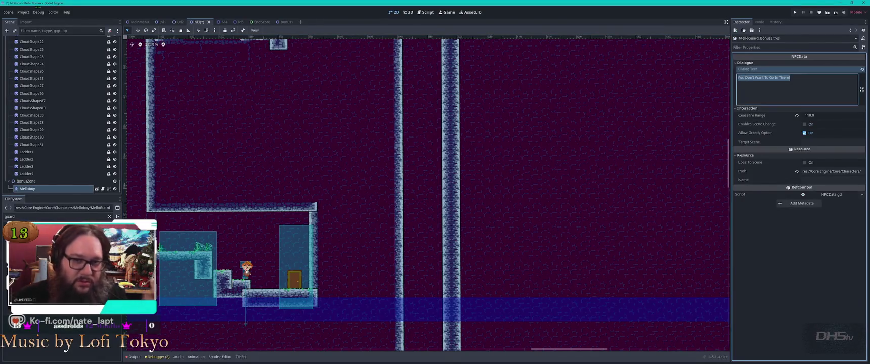
- Change the dialogue to 'You Found a secret!' and tick Enables Scene Change
{"action": "type", "text": "You Found a secret!"}
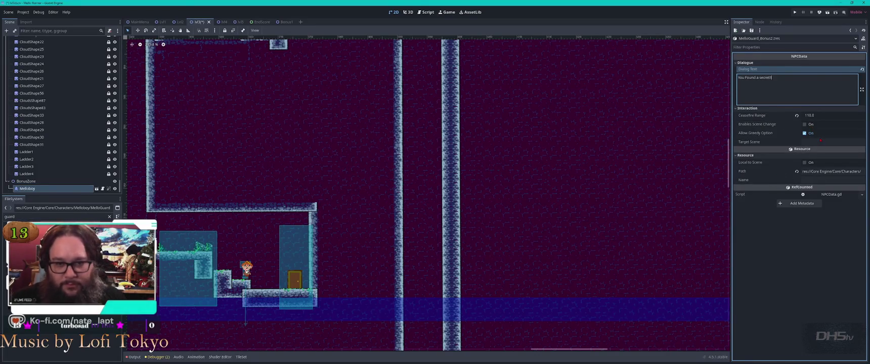
{"action": "left_click", "coordinate": [805, 123]}
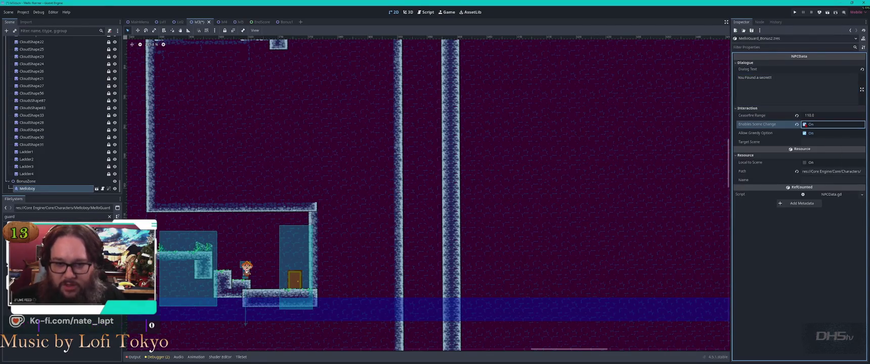
{"action": "left_click", "coordinate": [805, 133]}
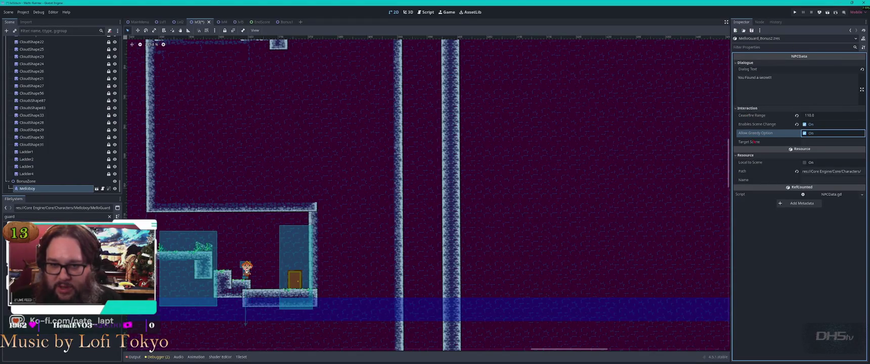
- Click into Target Scene, then zoom out and select the level-3 Melloboy
{"action": "left_click", "coordinate": [811, 142]}
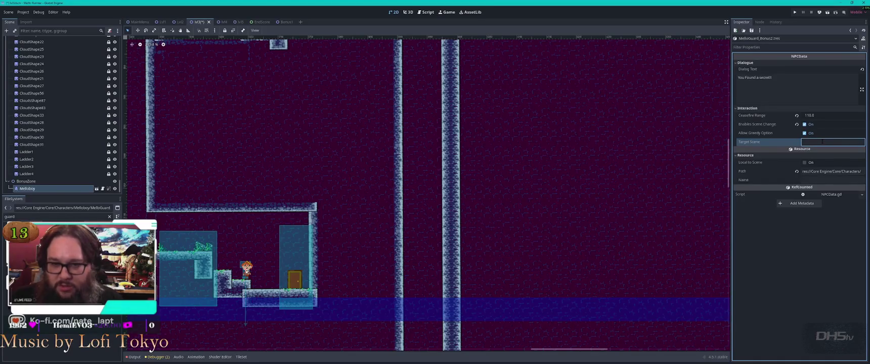
{"action": "scroll", "coordinate": [347, 259], "scroll_direction": "down", "scroll_amount": 5}
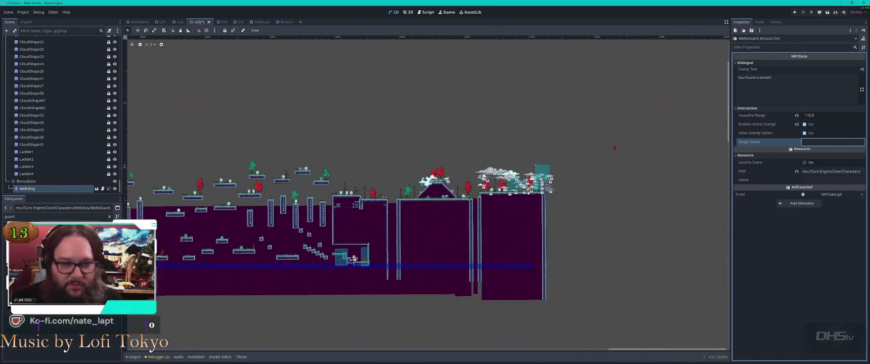
{"action": "scroll", "coordinate": [347, 258], "scroll_direction": "up", "scroll_amount": 2}
{"action": "scroll", "coordinate": [489, 203], "scroll_direction": "up", "scroll_amount": 5}
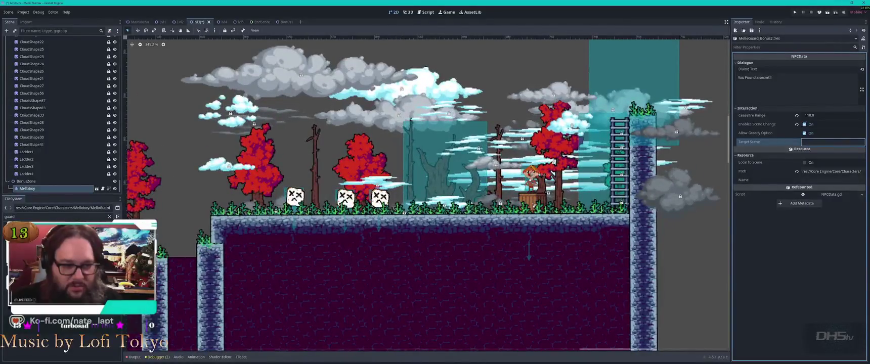
{"action": "left_click", "coordinate": [530, 177]}
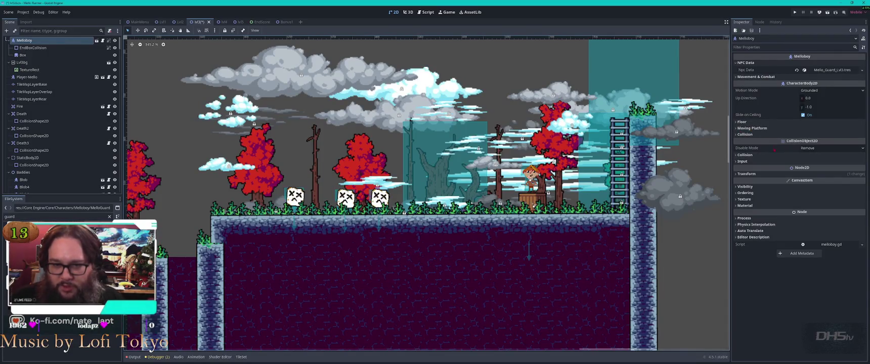
- Edit Mello_Guard_Lvl3.tres and check its saved resource path
{"action": "left_click", "coordinate": [862, 70]}
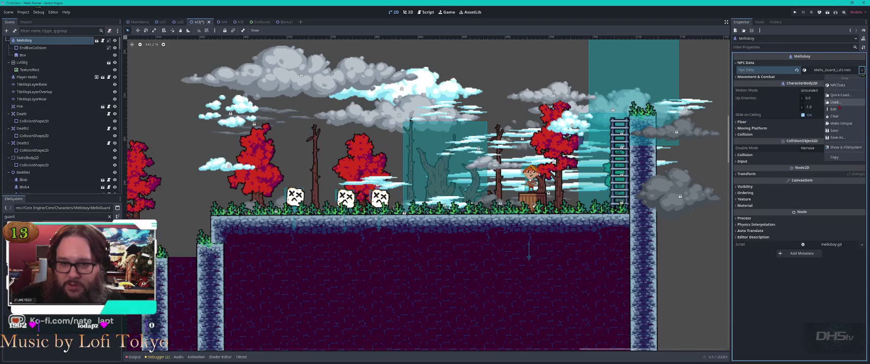
{"action": "left_click", "coordinate": [833, 109]}
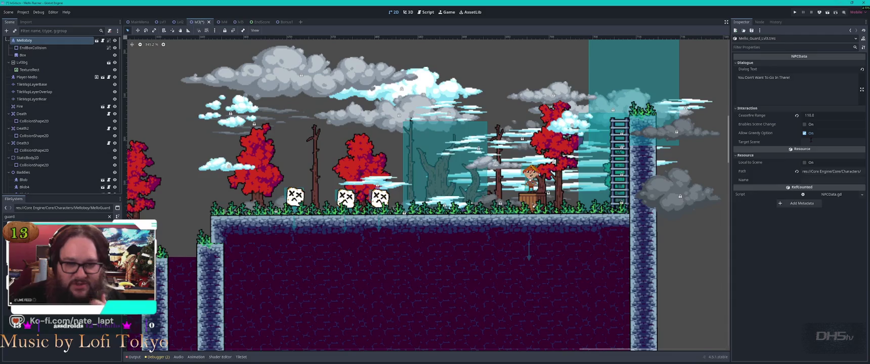
{"action": "left_click", "coordinate": [829, 171]}
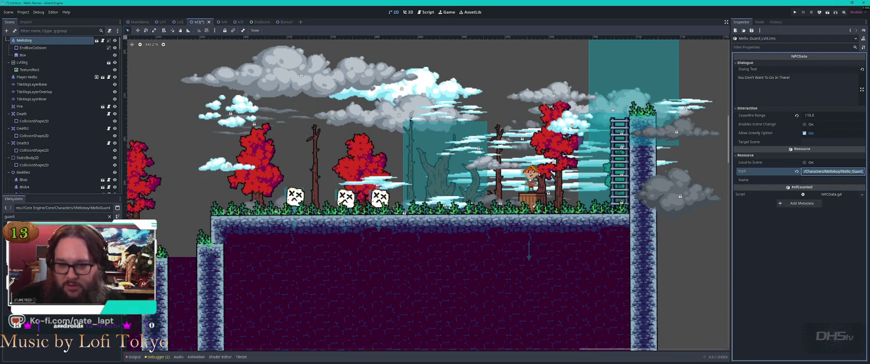
{"action": "left_click", "coordinate": [843, 172]}
{"action": "key", "text": "Return"}
- Select Lvl3End, open its scene in a new tab and view the lvl3_end.gd script
{"action": "left_click", "coordinate": [611, 103]}
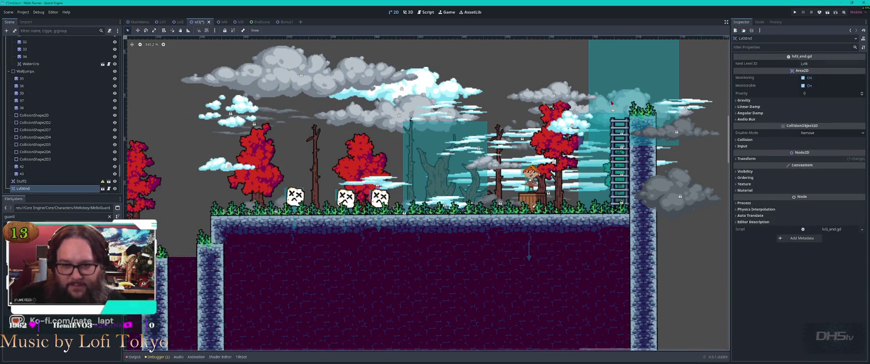
{"action": "left_click", "coordinate": [545, 175]}
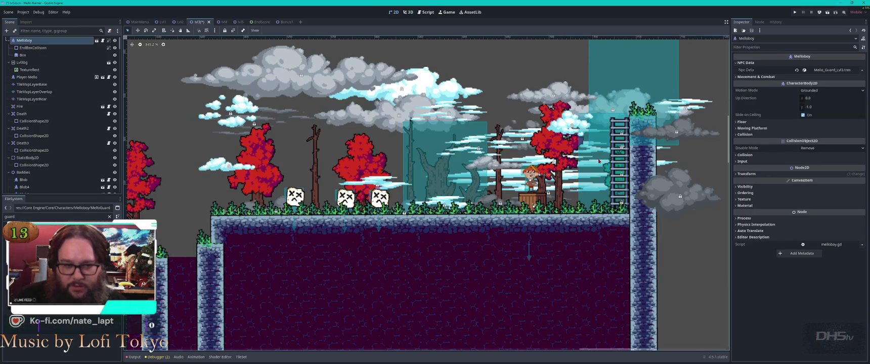
{"action": "left_click_drag", "start_coordinate": [545, 175], "coordinate": [485, 227]}
{"action": "left_click", "coordinate": [594, 102]}
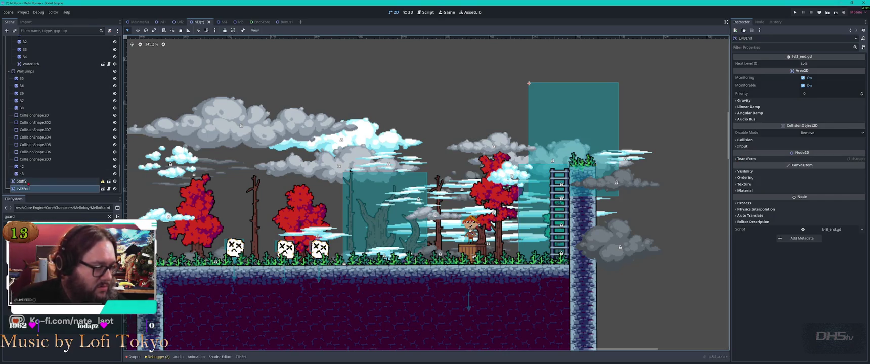
{"action": "left_click", "coordinate": [103, 188]}
{"action": "left_click", "coordinate": [40, 47]}
{"action": "left_click", "coordinate": [110, 40]}
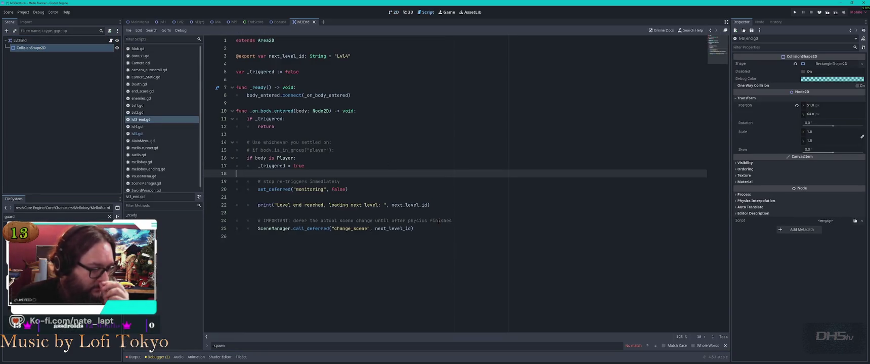
- Close Lvl3End, confirm the Lvl1 guard's Target Scene is Bonus1, and go back to lvl3
{"action": "middle_click", "coordinate": [300, 23]}
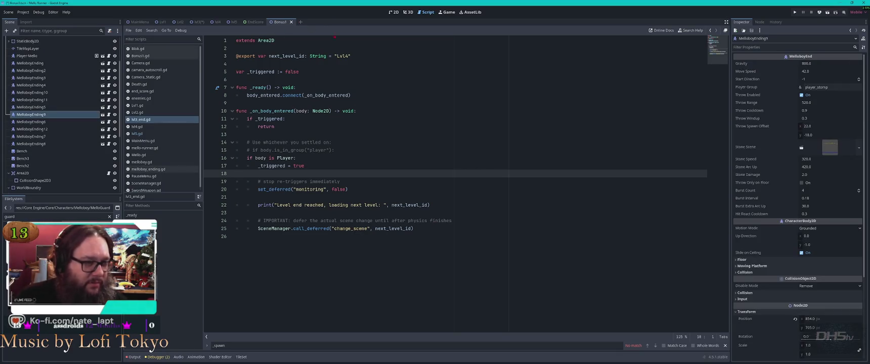
{"action": "left_click", "coordinate": [162, 22]}
{"action": "left_click", "coordinate": [393, 11]}
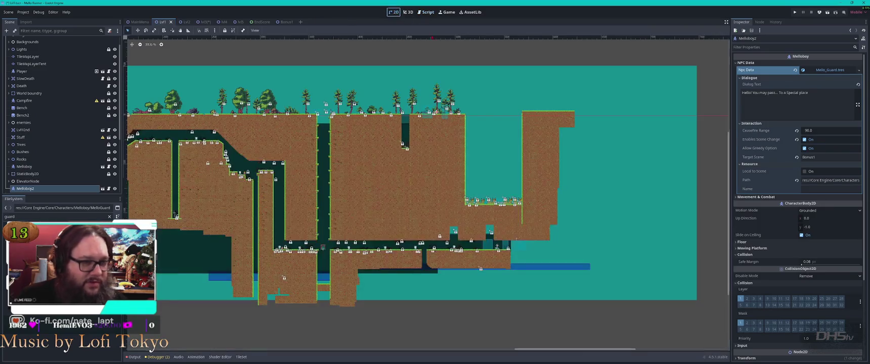
{"action": "scroll", "coordinate": [405, 152], "scroll_direction": "up", "scroll_amount": 3}
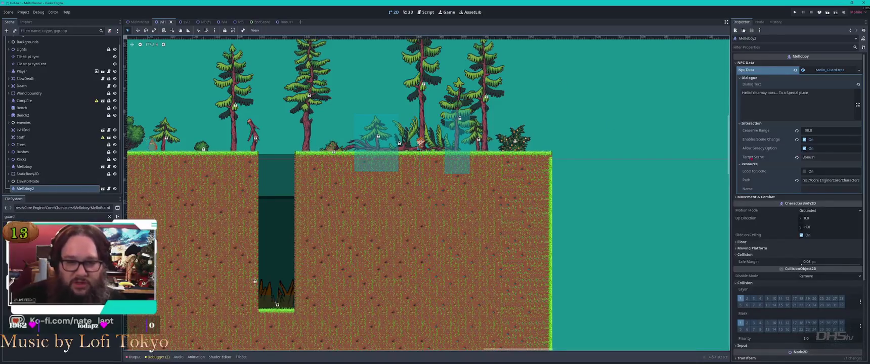
{"action": "left_click", "coordinate": [828, 157]}
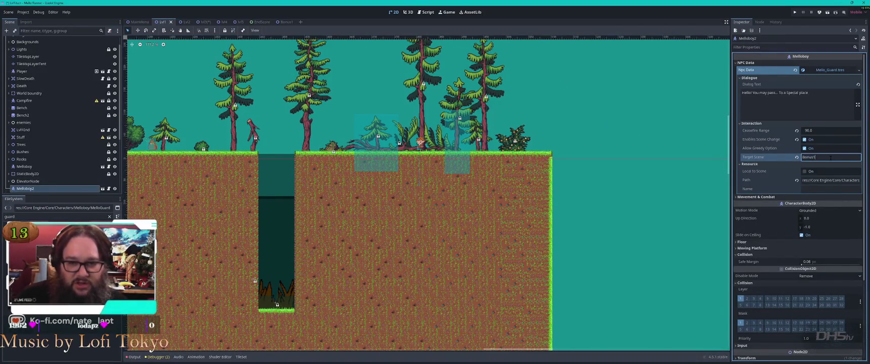
{"action": "left_click", "coordinate": [204, 22]}
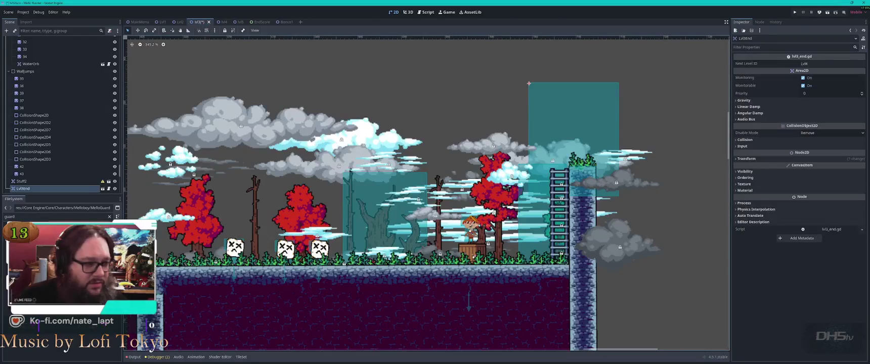
- Select the bonus-room Melloboy and open its Npc Data resource for editing
{"action": "scroll", "coordinate": [529, 83], "scroll_direction": "down", "scroll_amount": 5}
{"action": "scroll", "coordinate": [528, 64], "scroll_direction": "up", "scroll_amount": 3}
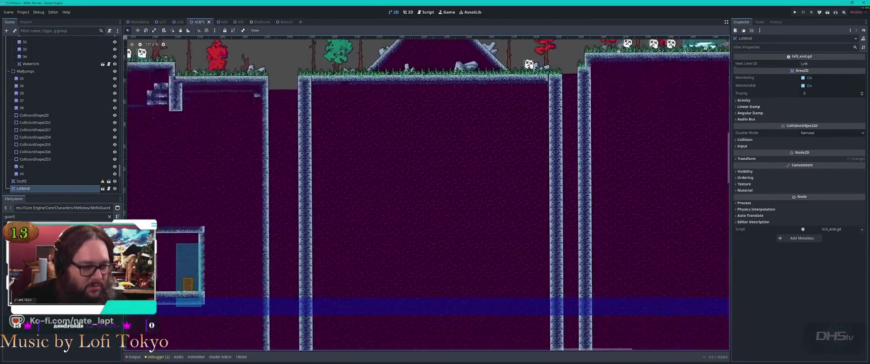
{"action": "left_click_drag", "start_coordinate": [162, 273], "coordinate": [445, 219]}
{"action": "left_click", "coordinate": [435, 221]}
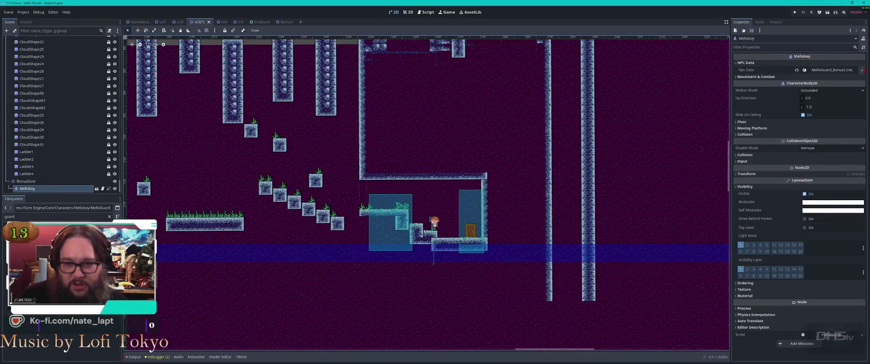
{"action": "left_click", "coordinate": [861, 70]}
{"action": "left_click", "coordinate": [833, 109]}
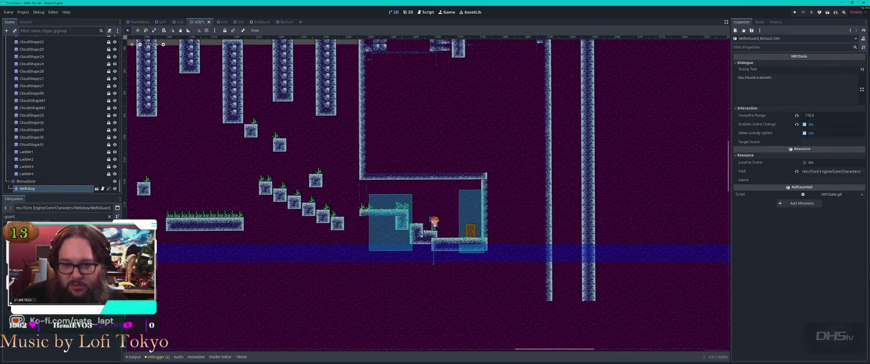
- Enter Bonus1.tscn as the Target Scene, save lvl3, and compare with Lvl1
{"action": "left_click", "coordinate": [812, 142]}
{"action": "type", "text": "Bonu"}
{"action": "type", "text": "s2"}
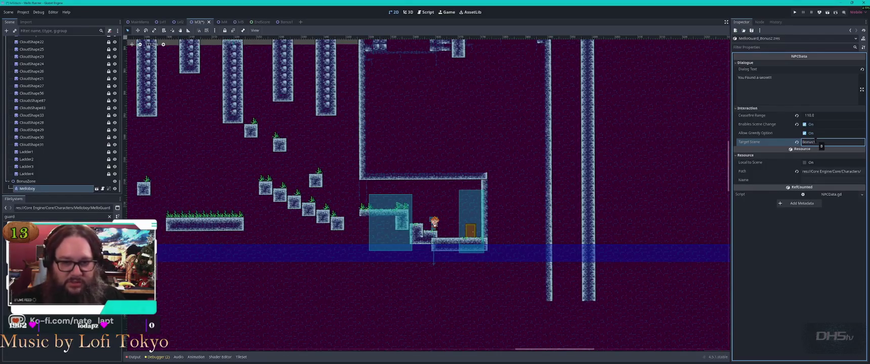
{"action": "type", "text": ".tscn"}
{"action": "key", "text": "ctrl+s"}
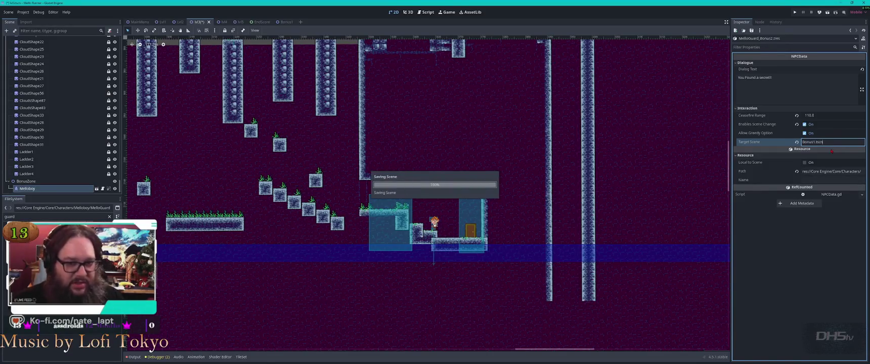
{"action": "left_click", "coordinate": [162, 22]}
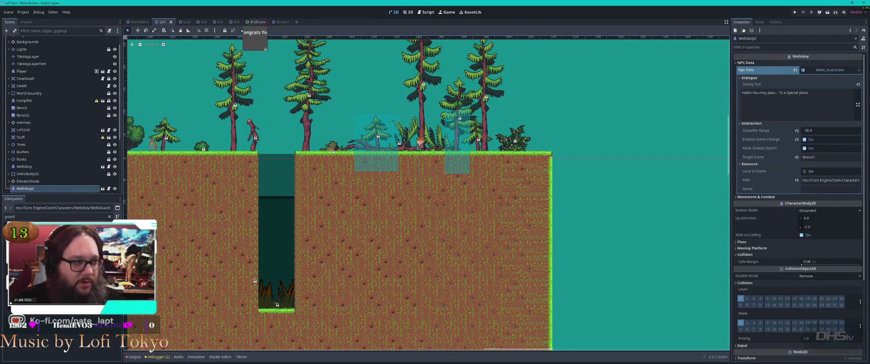
{"action": "left_click", "coordinate": [203, 22]}
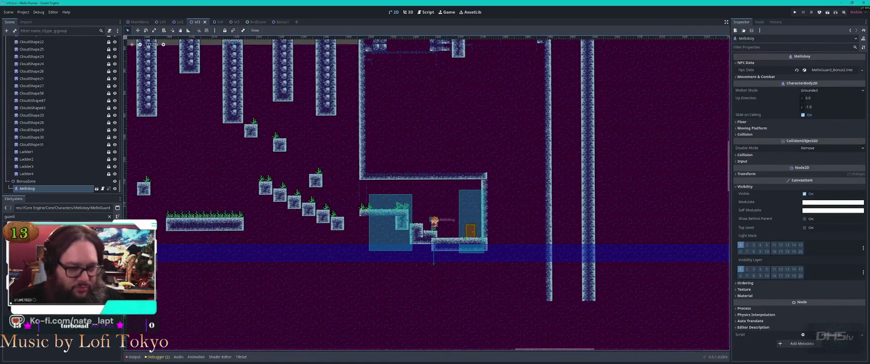
- Trim the Melloboy's Target Scene to 'Bonus1', clear the FileSystem filter, and open Bonus1
{"action": "left_click", "coordinate": [862, 70]}
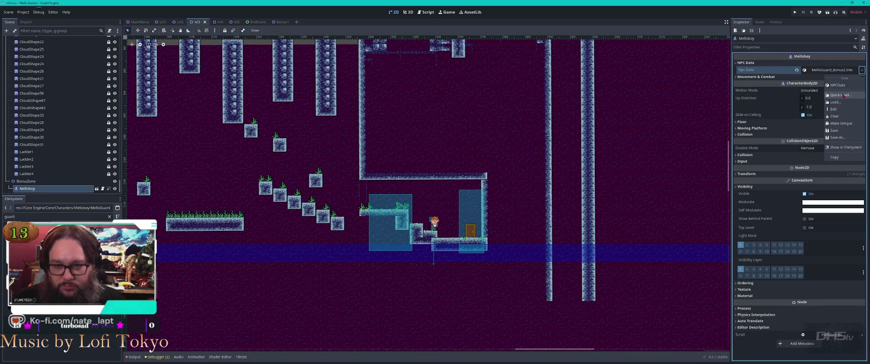
{"action": "left_click", "coordinate": [834, 109]}
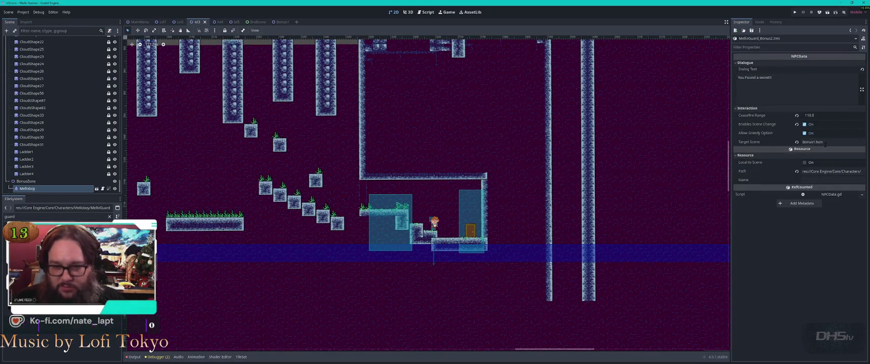
{"action": "left_click", "coordinate": [815, 142]}
{"action": "left_click_drag", "start_coordinate": [808, 142], "coordinate": [825, 145]}
{"action": "key", "text": "BackSpace"}
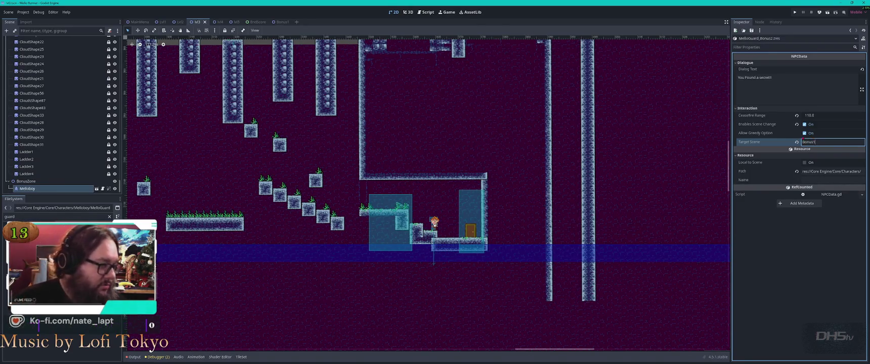
{"action": "left_click", "coordinate": [109, 217]}
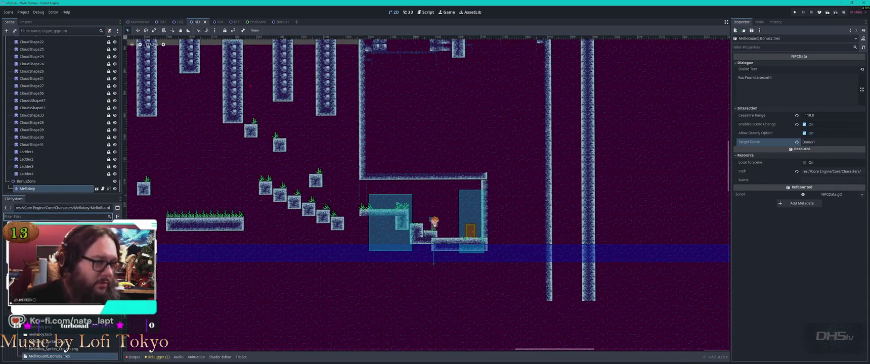
{"action": "left_click", "coordinate": [279, 22]}
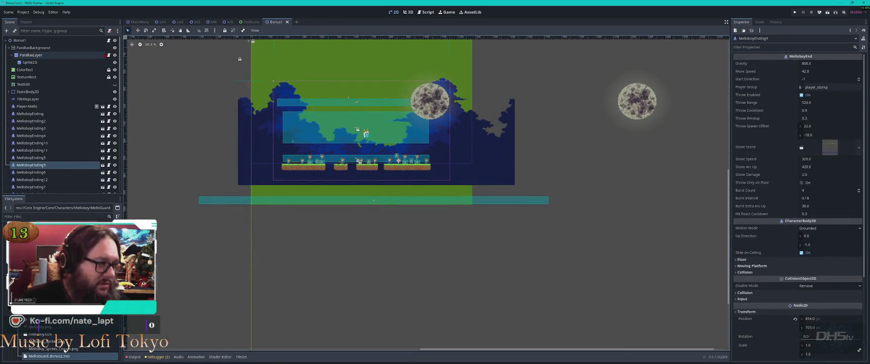
- Search Bonus1.gd for 'lvl' references, then return to the lvl3 scene
{"action": "left_click", "coordinate": [108, 40]}
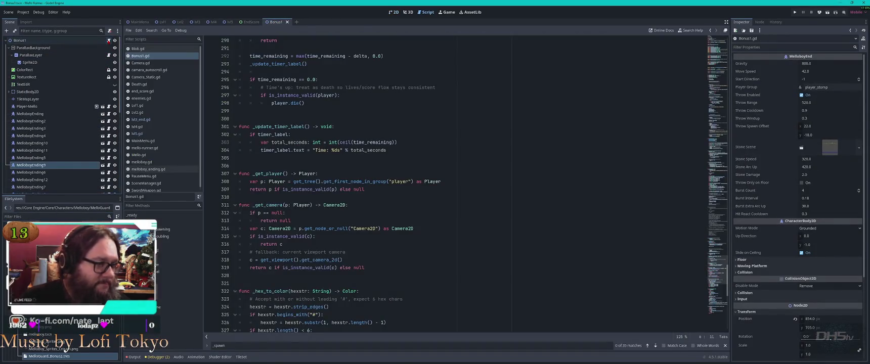
{"action": "left_click", "coordinate": [445, 133]}
{"action": "key", "text": "ctrl+f"}
{"action": "type", "text": "lvl"}
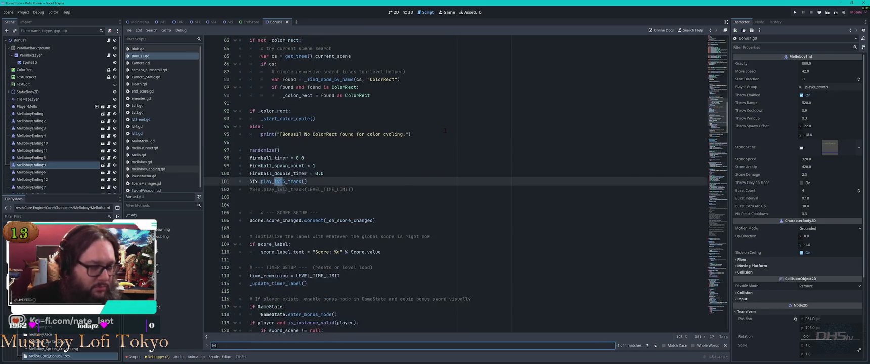
{"action": "type", "text": "1"}
{"action": "key", "text": "BackSpace"}
{"action": "key", "text": "BackSpace"}
{"action": "key", "text": "BackSpace"}
{"action": "key", "text": "BackSpace"}
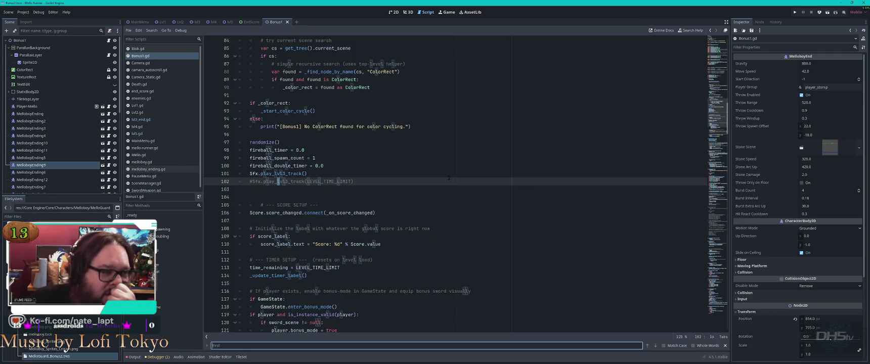
{"action": "scroll", "coordinate": [447, 169], "scroll_direction": "up", "scroll_amount": 15}
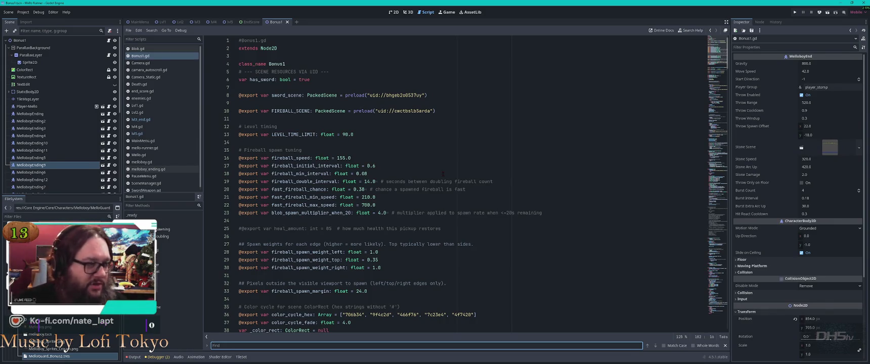
{"action": "left_click", "coordinate": [197, 22]}
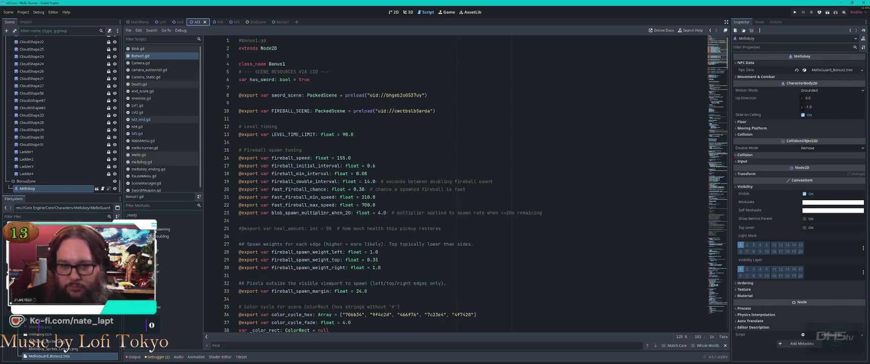
{"action": "key", "text": "alt+Tab"}
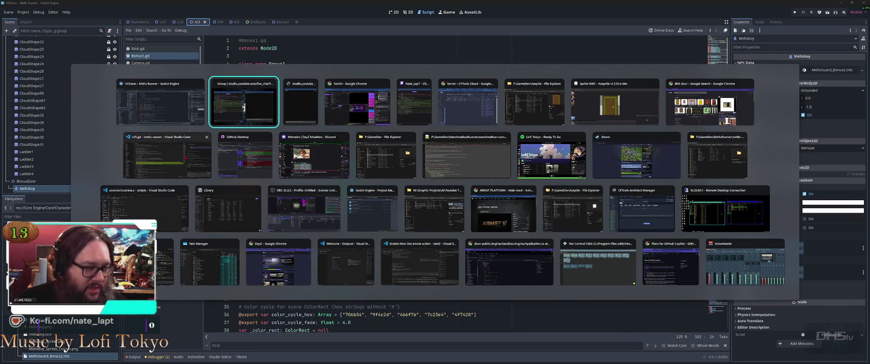
- In VS Code, close lvl5.gd and go back to the chat session list
{"action": "left_click", "coordinate": [167, 154]}
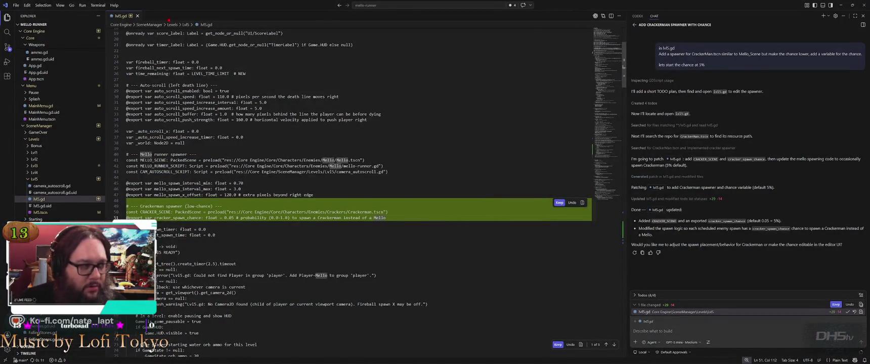
{"action": "key", "text": "ctrl+w"}
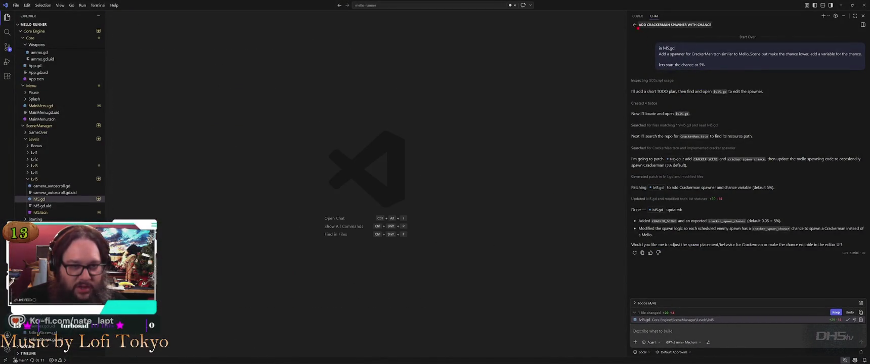
{"action": "left_click", "coordinate": [636, 25]}
- Begin a Codex request saying lvl3 has a bonus teleport controlled by Melloboy
{"action": "left_click", "coordinate": [696, 334]}
{"action": "type", "text": "ok, in lvl3"}
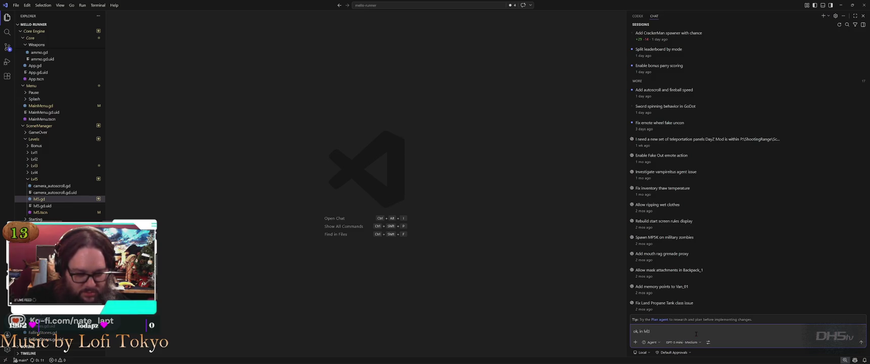
{"action": "type", "text": " I have a bonus level"}
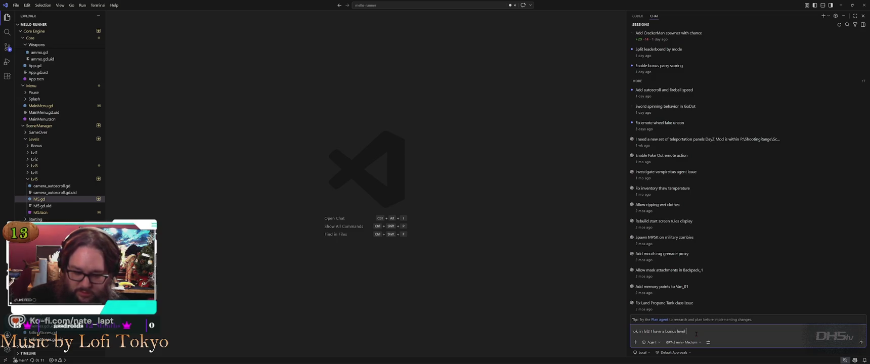
{"action": "type", "text": "teleport"}
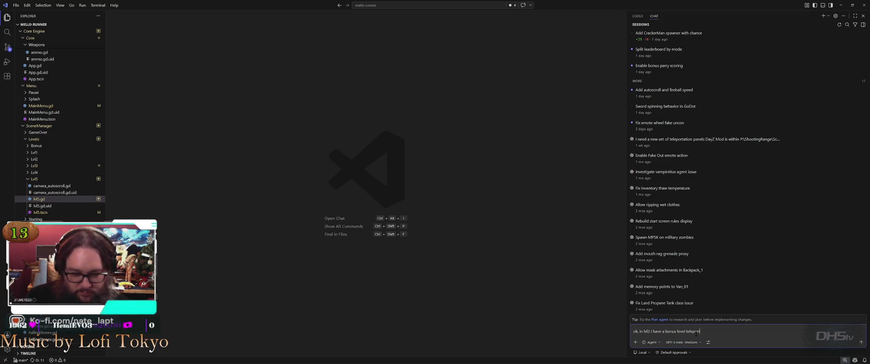
{"action": "key", "text": "shift+Return"}
{"action": "key", "text": "shift+Return"}
{"action": "type", "text": "it is contro"}
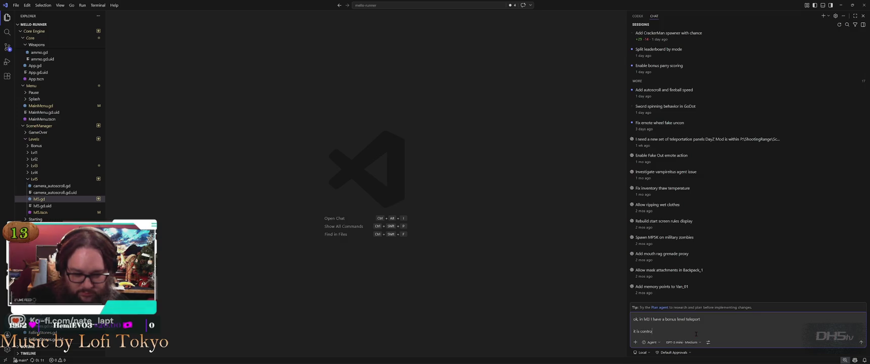
{"action": "type", "text": "lled by Mello_Guard"}
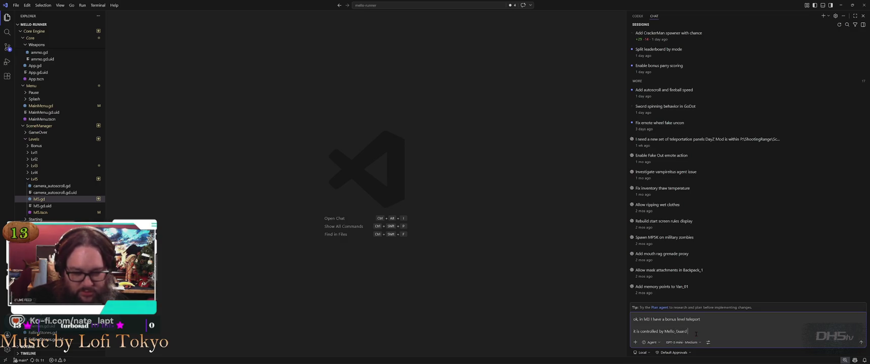
{"action": "key", "text": "alt+Tab"}
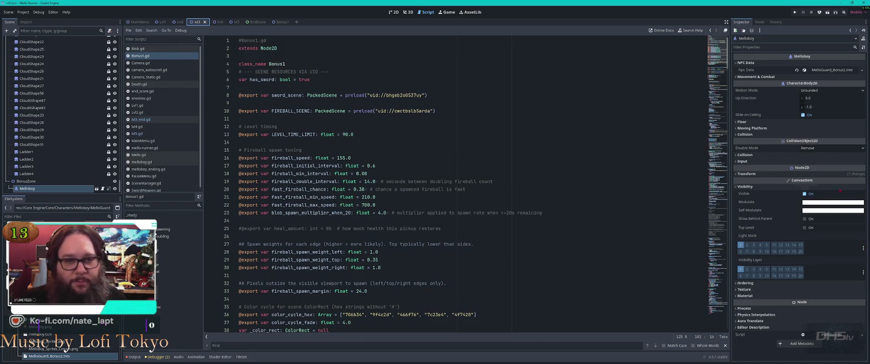
- Inspect the Melloboy's Npc Data and locate MelloGuard_Bonus2.tres in the FileSystem dock
{"action": "scroll", "coordinate": [76, 184], "scroll_direction": "down", "scroll_amount": 1}
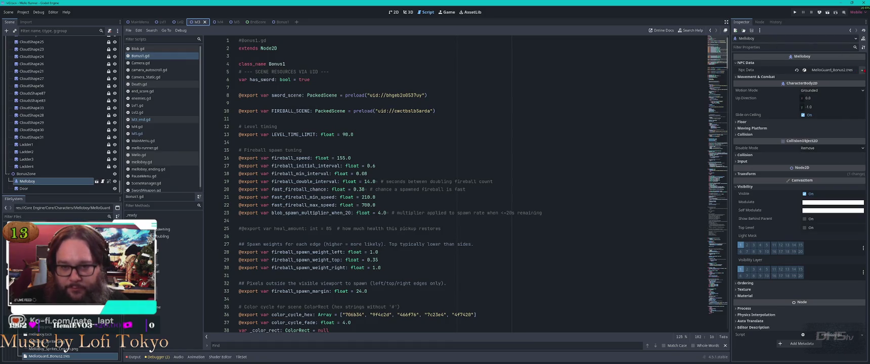
{"action": "left_click", "coordinate": [862, 70]}
{"action": "left_click", "coordinate": [833, 109]}
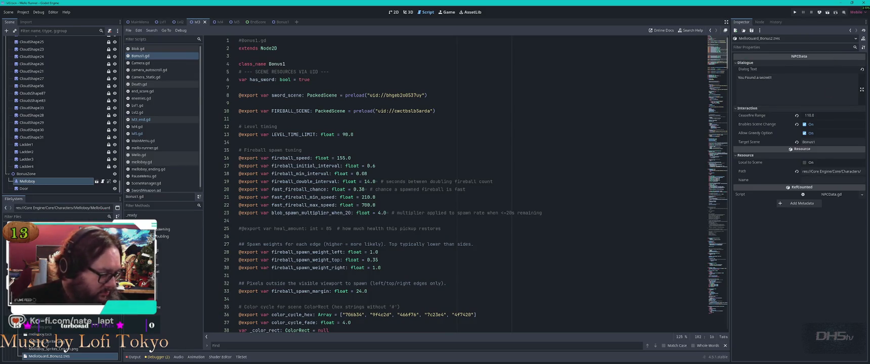
{"action": "scroll", "coordinate": [64, 347], "scroll_direction": "down", "scroll_amount": 2}
{"action": "right_click", "coordinate": [64, 347]}
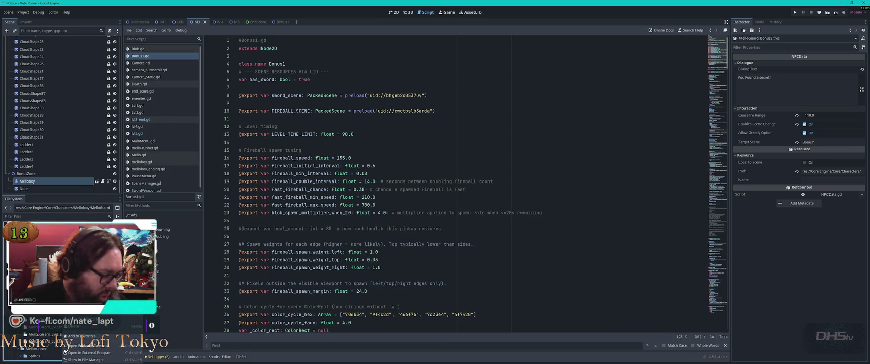
{"action": "left_click", "coordinate": [65, 347]}
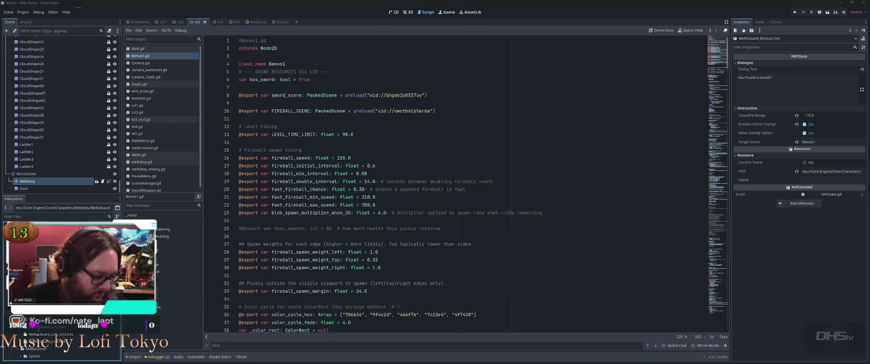
{"action": "key", "text": "alt+Tab"}
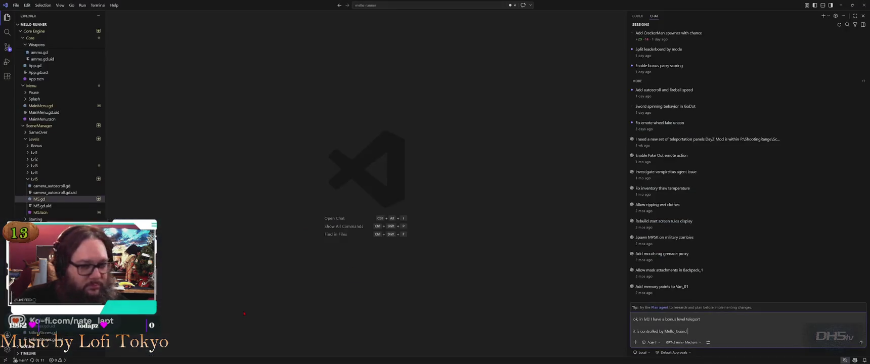
- Add to the request that MelloBoy's NPC Data resource is MelloGuard_Bonus2.tres
{"action": "key", "text": "ctrl+shift+Left"}
{"action": "type", "text": "a"}
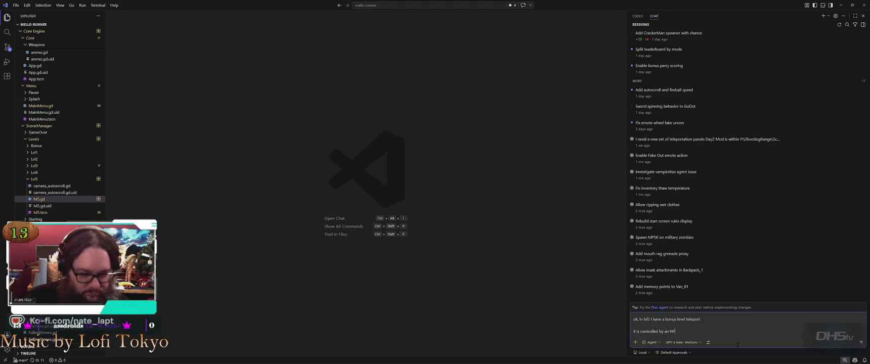
{"action": "type", "text": "oB"}
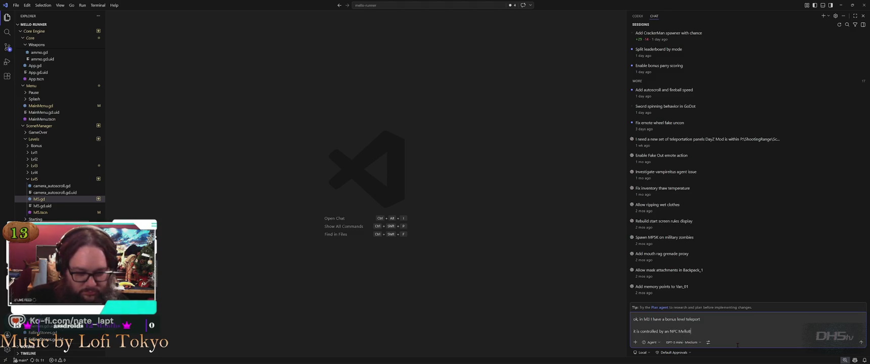
{"action": "type", "text": "oya re"}
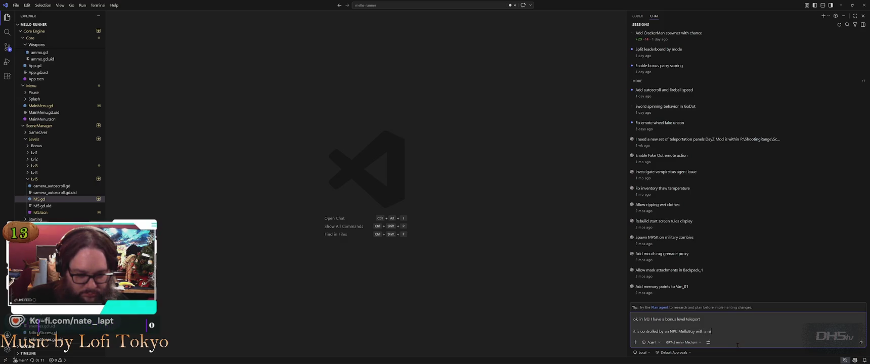
{"action": "type", "text": "sour MelloGuard_Bonus2.tres"}
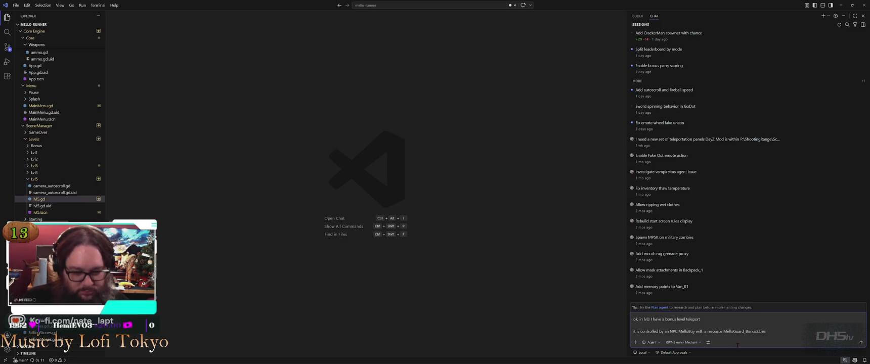
{"action": "type", "text": " NPC Data"}
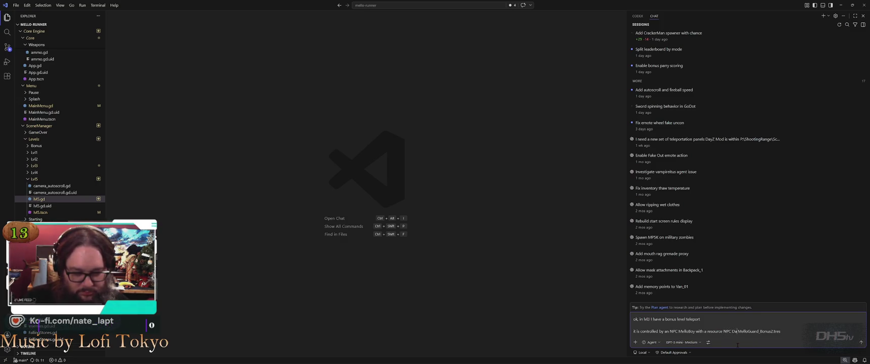
{"action": "key", "text": "shift+Return"}
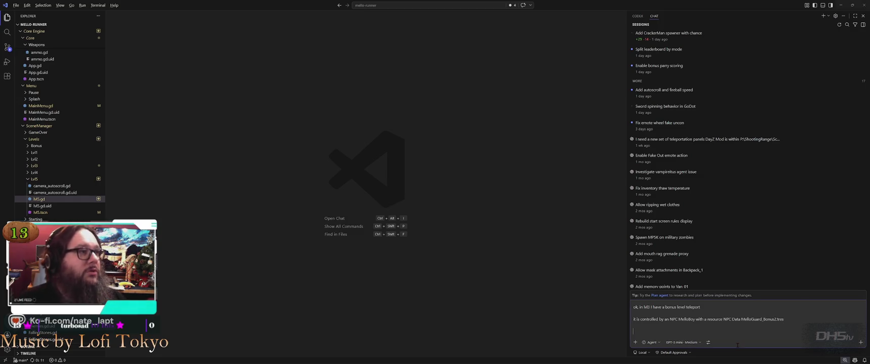
{"action": "key", "text": "alt+Tab"}
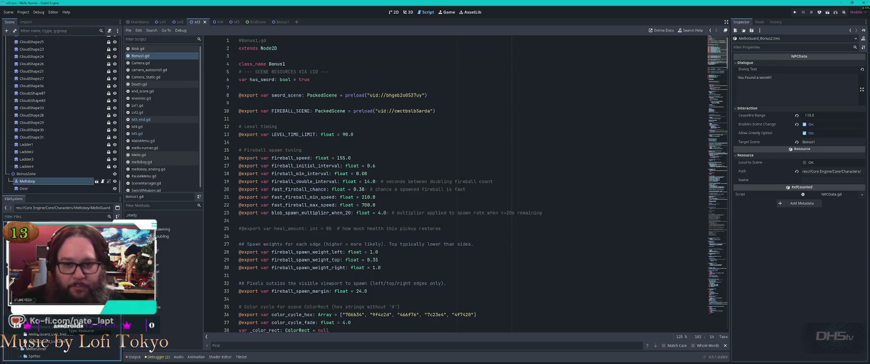
{"action": "key", "text": "alt+Tab"}
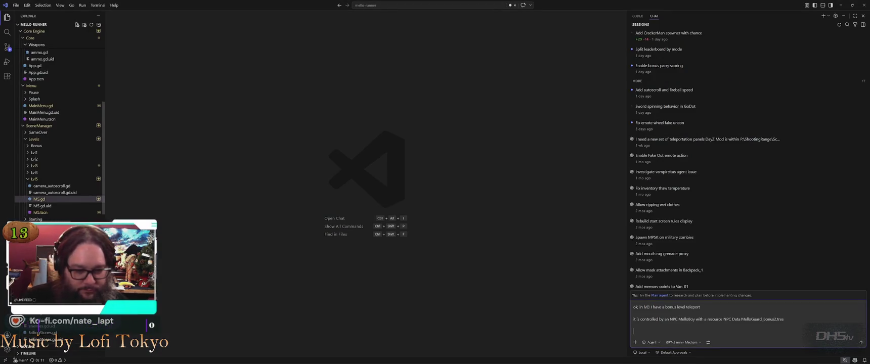
- Explain the player teleports to Bonus1 with points saved but visible points cleared
{"action": "type", "text": "I need the p"}
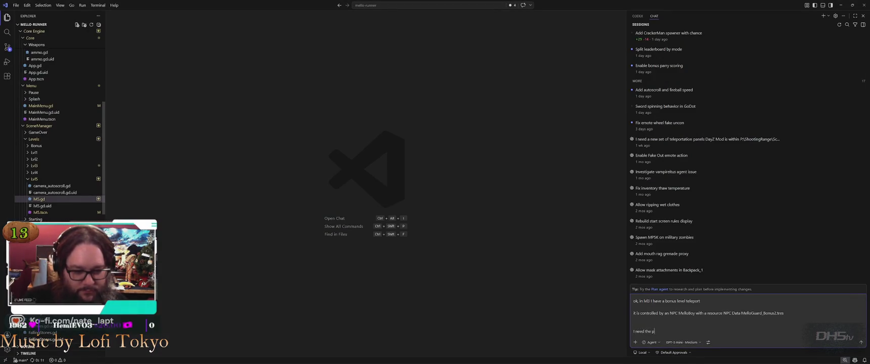
{"action": "type", "text": "layer to be te"}
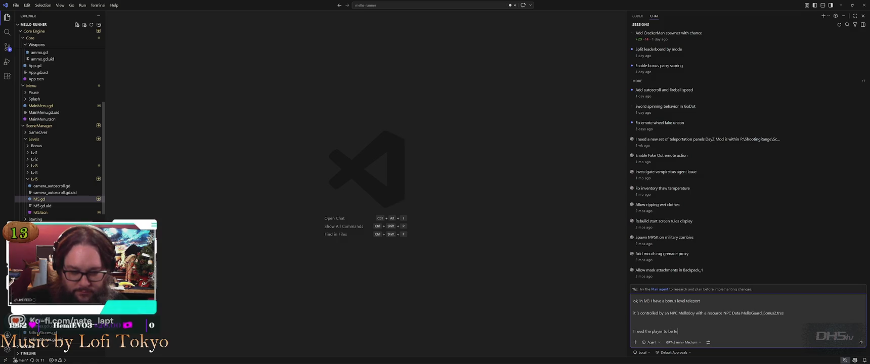
{"action": "type", "text": "leported to the Bonus"}
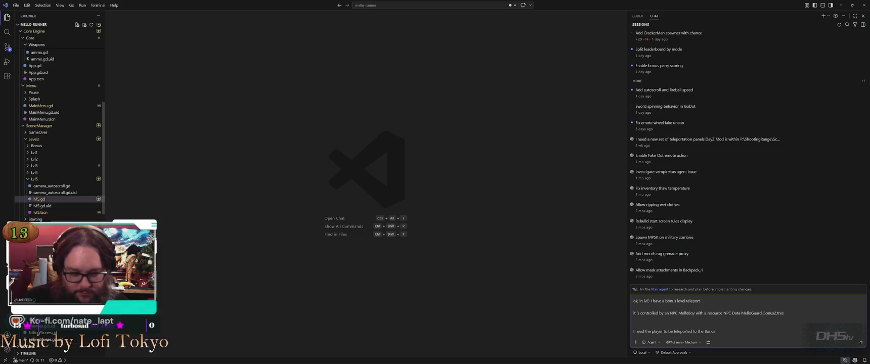
{"action": "type", "text": "1 scene,"}
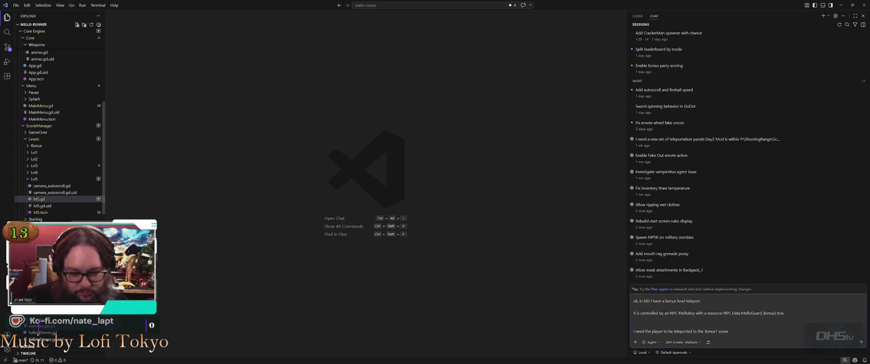
{"action": "type", "text": " keep their points"}
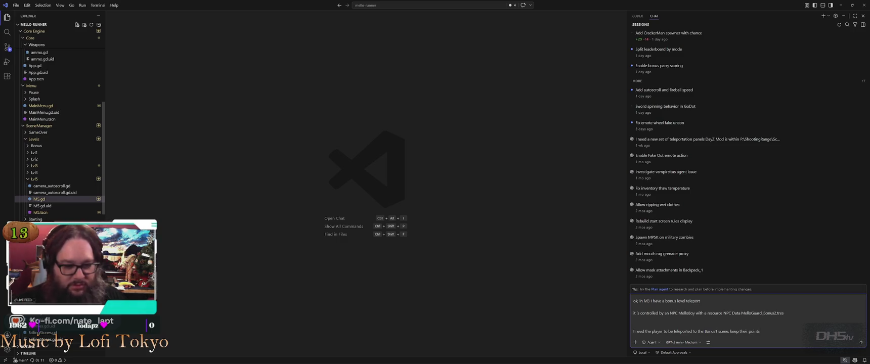
{"action": "type", "text": "aved, but cl"}
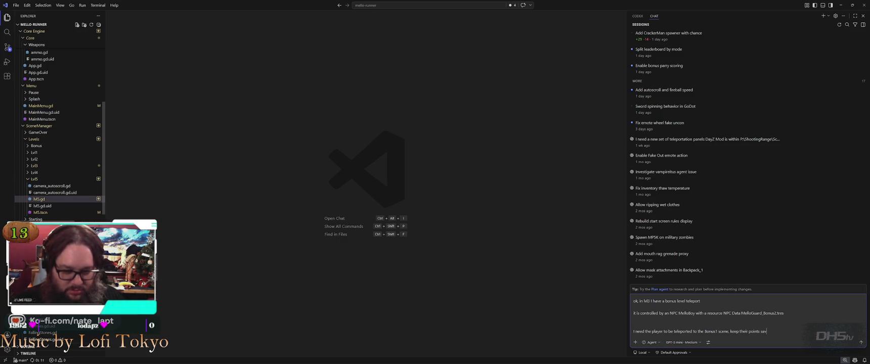
{"action": "type", "text": "ear the visible points when they join that level. The level "}
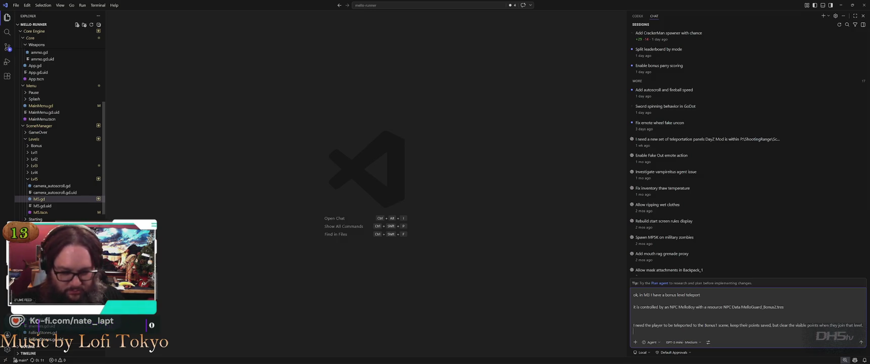
{"action": "type", "text": "is strickly for gai"}
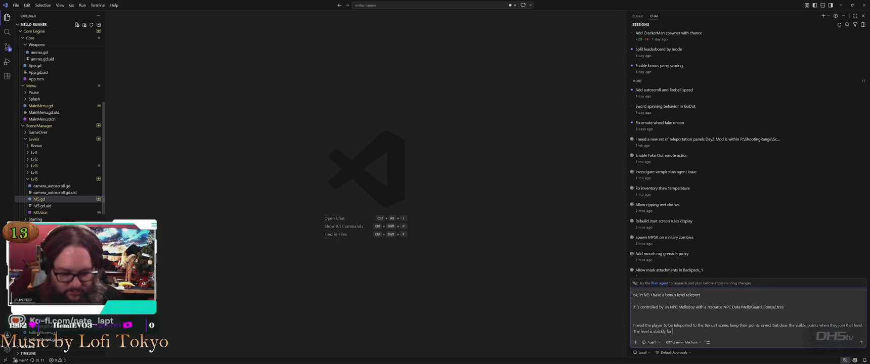
{"action": "type", "text": "ning ex"}
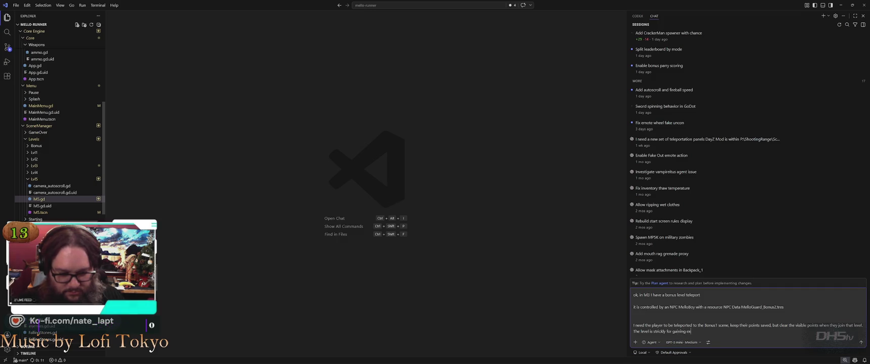
{"action": "type", "text": "tra players"}
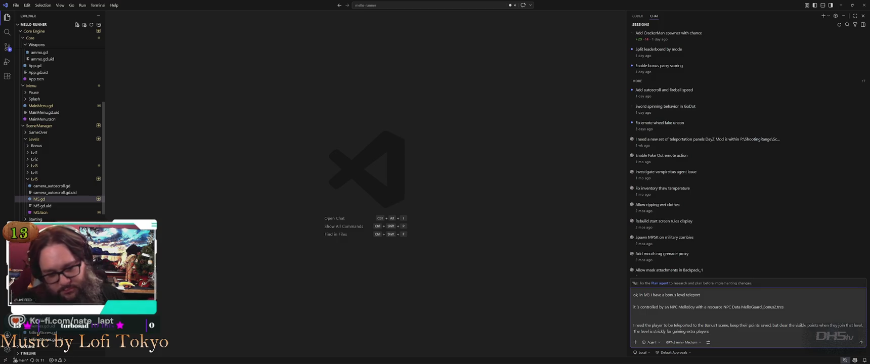
{"action": "type", "text": " and"}
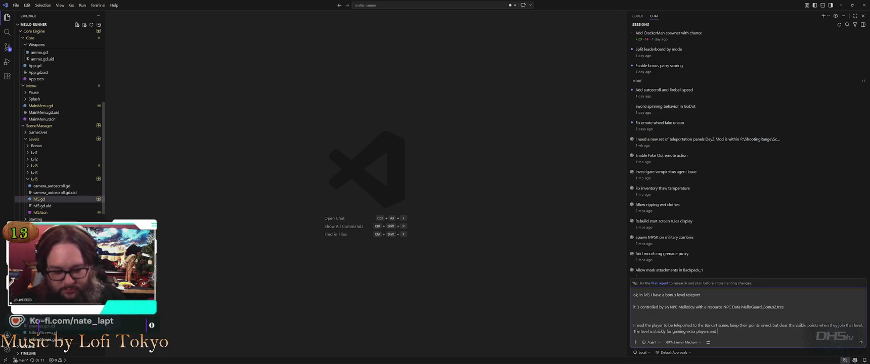
{"action": "type", "text": " add"}
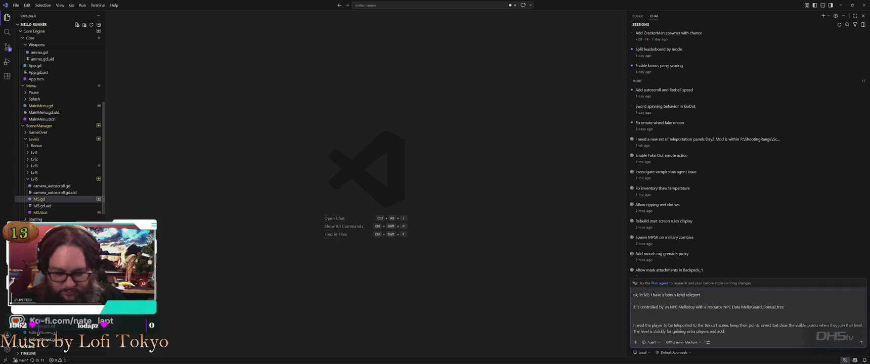
{"action": "type", "text": "ing to the Leaderboard"}
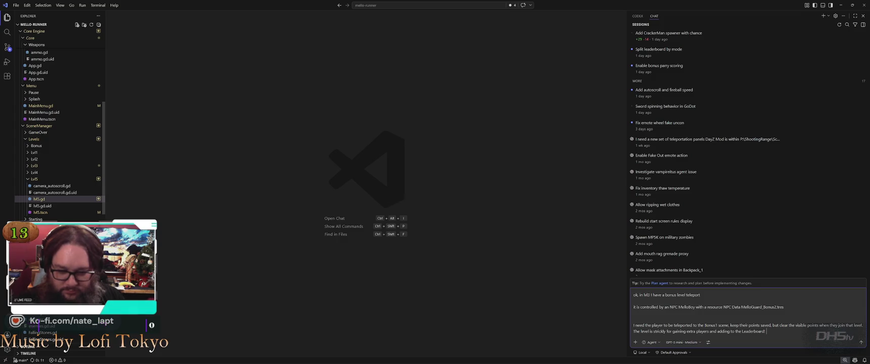
{"action": "type", "text": "!"}
{"action": "key", "text": "shift+Return"}
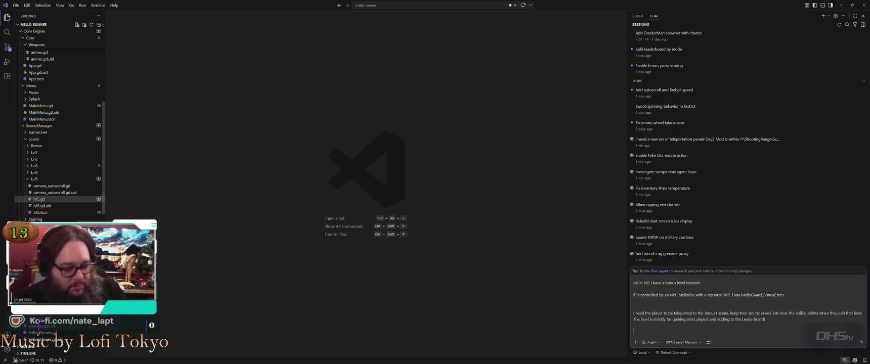
- Add that when Bonus1 ends the player returns to the NPC with earlier points displayed
{"action": "type", "text": "When the player"}
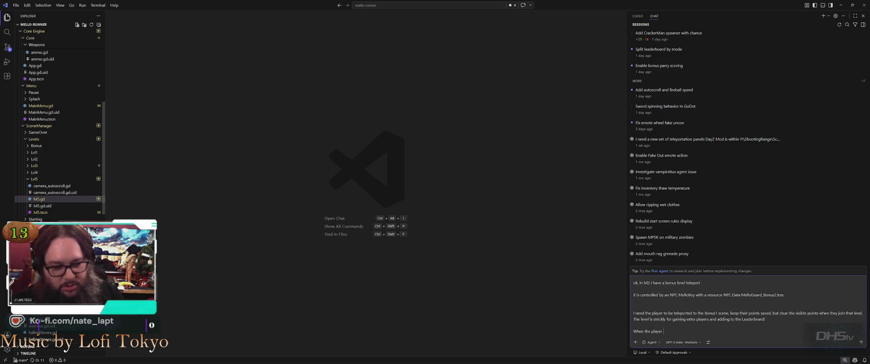
{"action": "type", "text": "nds in "}
{"action": "type", "text": "the Bonus level,"}
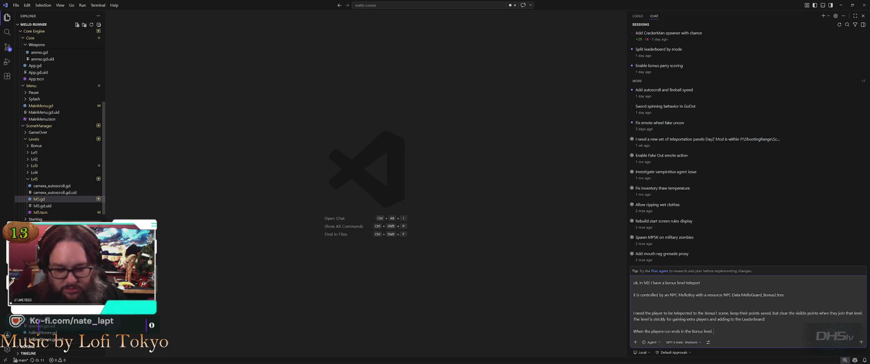
{"action": "type", "text": "l. They need to b"}
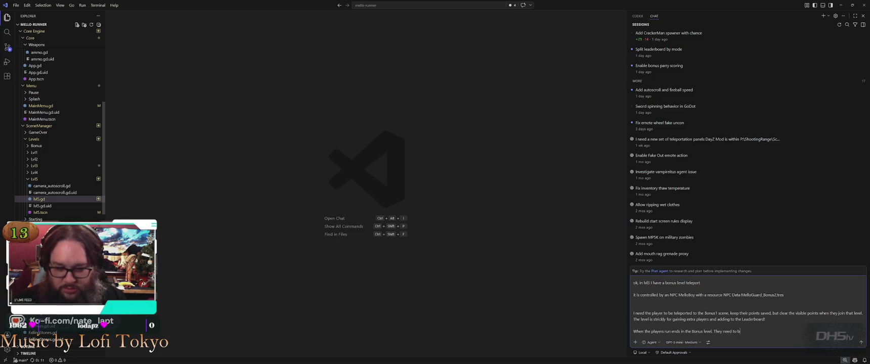
{"action": "type", "text": "lepo"}
{"action": "type", "text": "rted back to the NPC"}
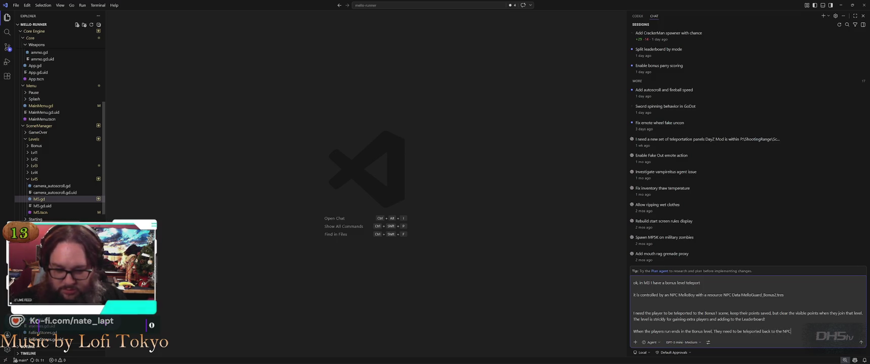
{"action": "type", "text": " Po"}
{"action": "key", "text": "BackSpace"}
{"action": "key", "text": "BackSpace"}
{"action": "key", "text": "BackSpace"}
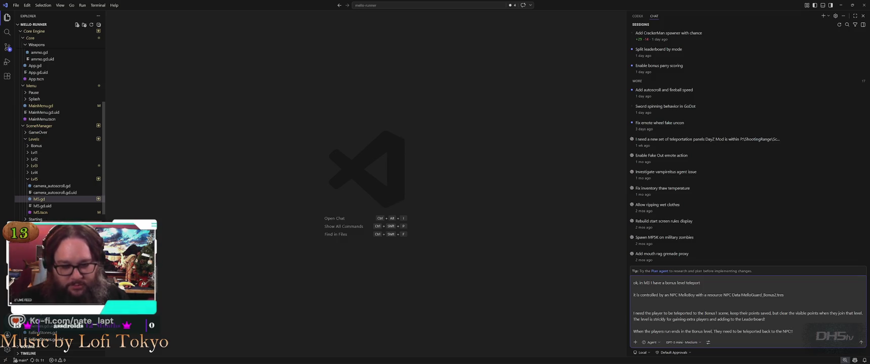
{"action": "type", "text": "Their"}
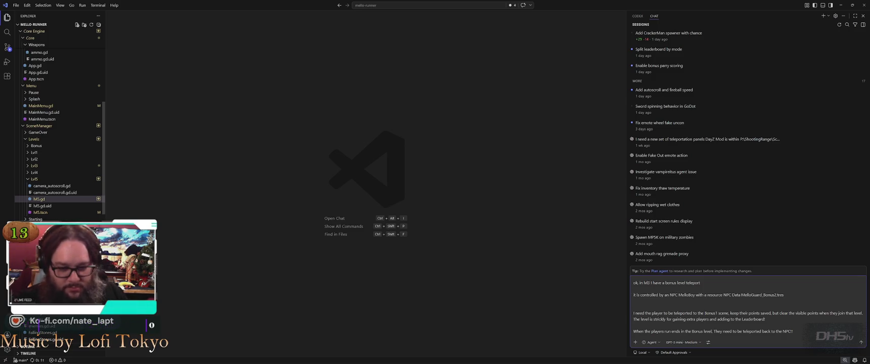
{"action": "type", "text": " points from before the bonus level should b"}
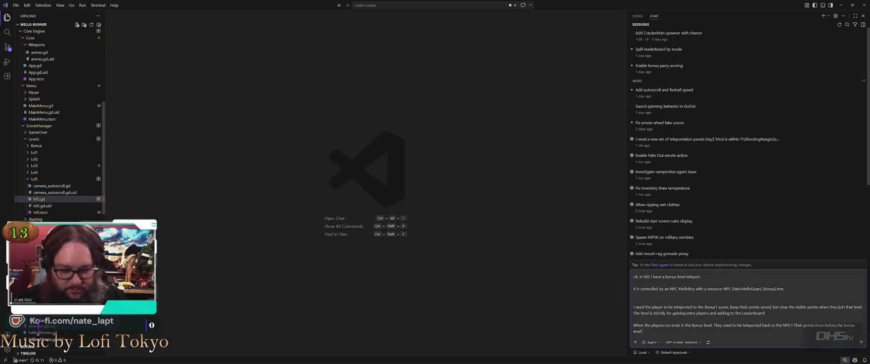
{"action": "type", "text": "e"}
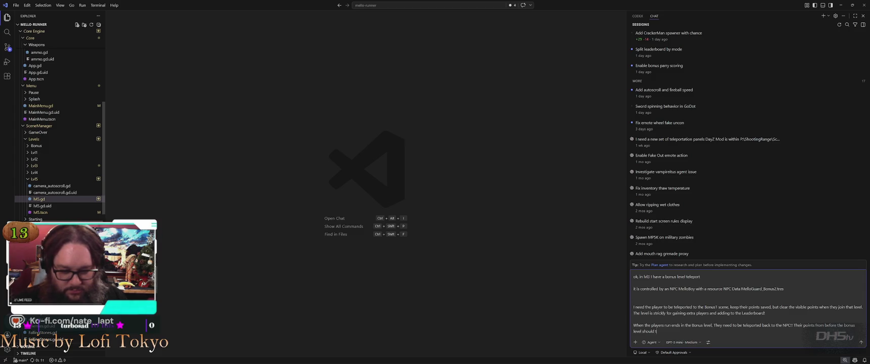
{"action": "type", "text": " displayed o"}
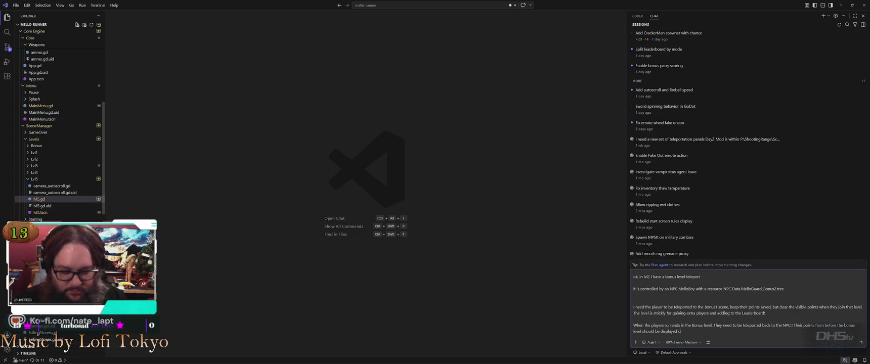
{"action": "type", "text": "n the screen"}
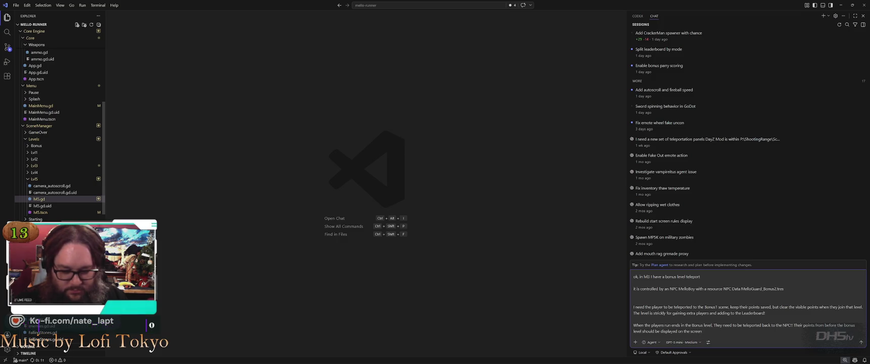
{"action": "type", "text": " with the a"}
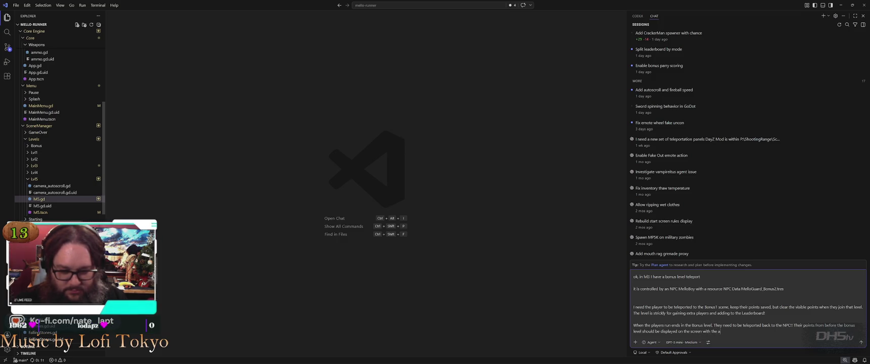
{"action": "type", "text": "dditional"}
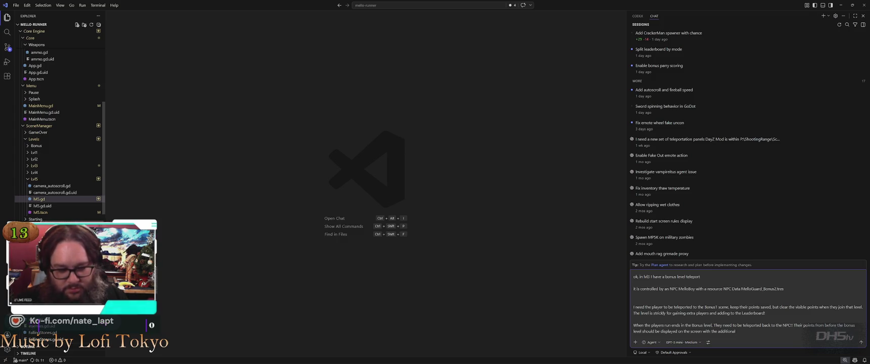
{"action": "type", "text": " lives they earned!"}
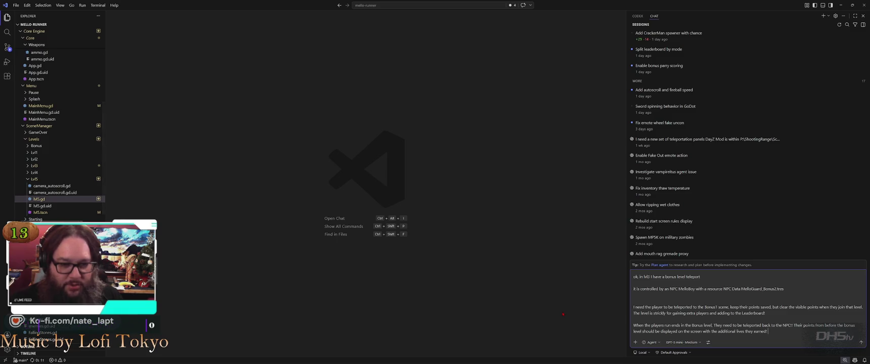
- Change 'teleport' to 'warp door', 'level' to 'the bonus level', and 'players' to 'player lives'
{"action": "double_click", "coordinate": [693, 277]}
{"action": "key", "text": "BackSpace"}
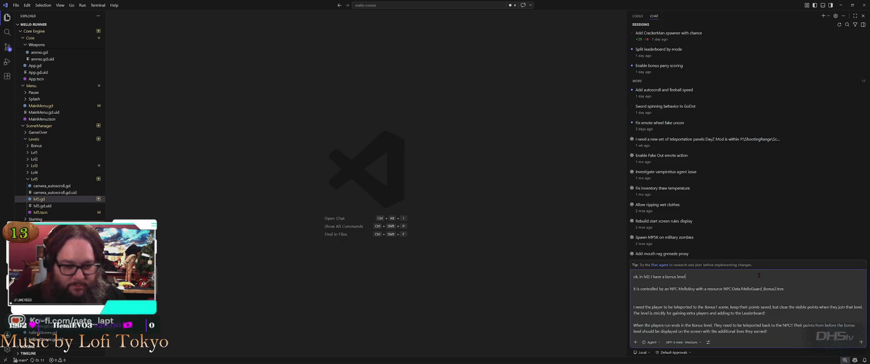
{"action": "type", "text": "warp door."}
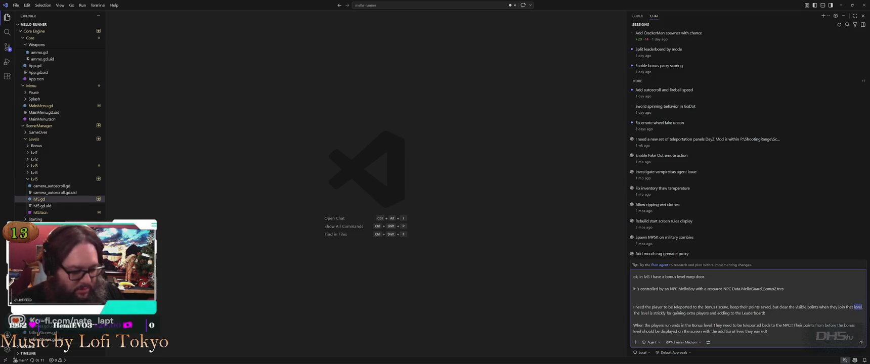
{"action": "type", "text": "the bonus "}
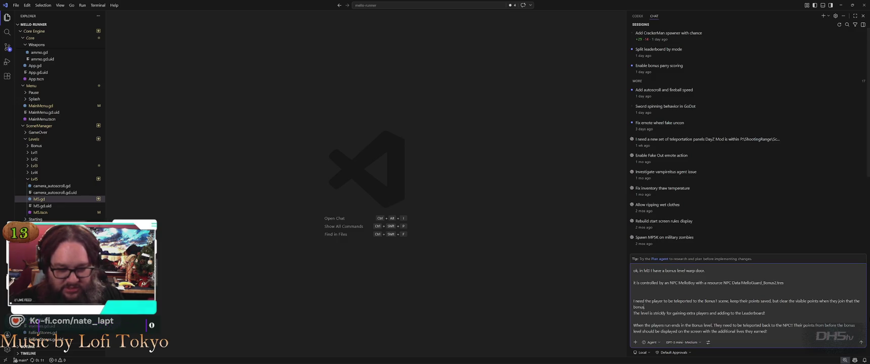
{"action": "type", "text": "level."}
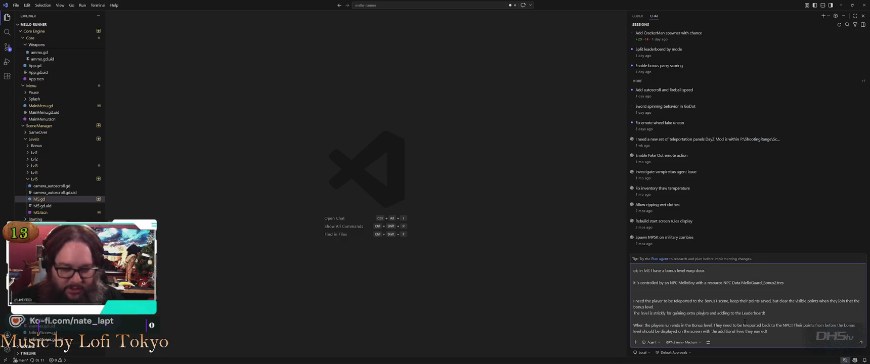
{"action": "left_click", "coordinate": [708, 313]}
{"action": "key", "text": "BackSpace"}
{"action": "type", "text": "lives"}
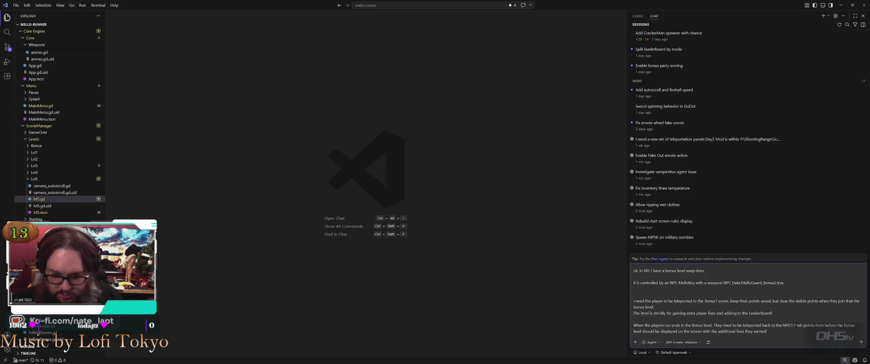
- Replace 'points' with 'score', 'on the screen' with 'in the score UI', adding 'during the bonus level'
{"action": "double_click", "coordinate": [805, 326]}
{"action": "type", "text": "score"}
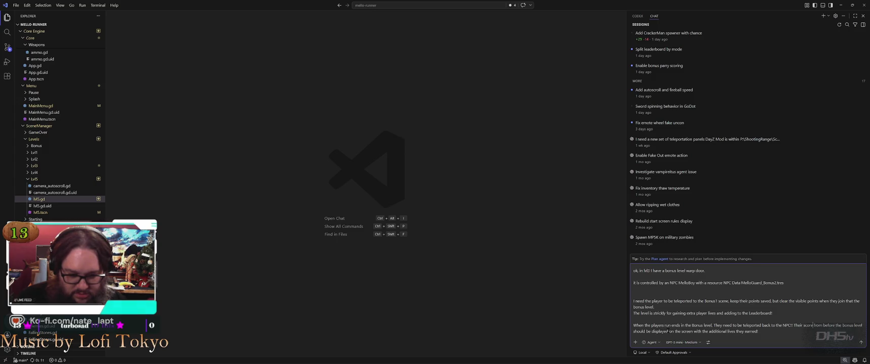
{"action": "left_click_drag", "start_coordinate": [668, 331], "coordinate": [693, 332]}
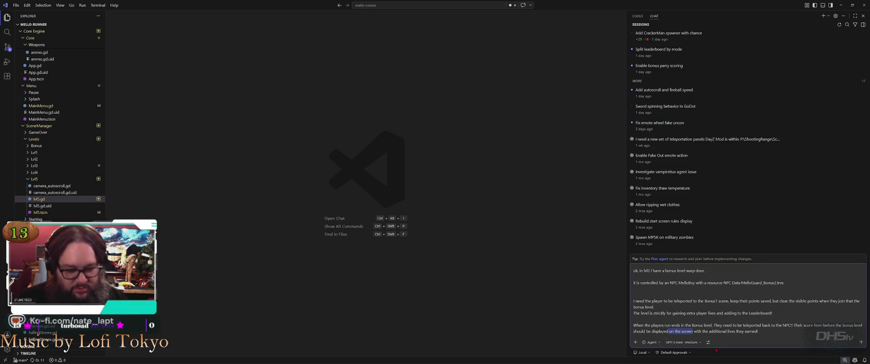
{"action": "type", "text": "in the score"}
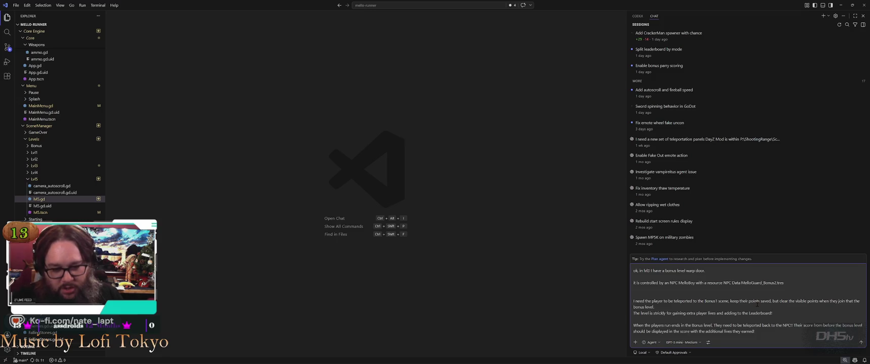
{"action": "type", "text": "UI"}
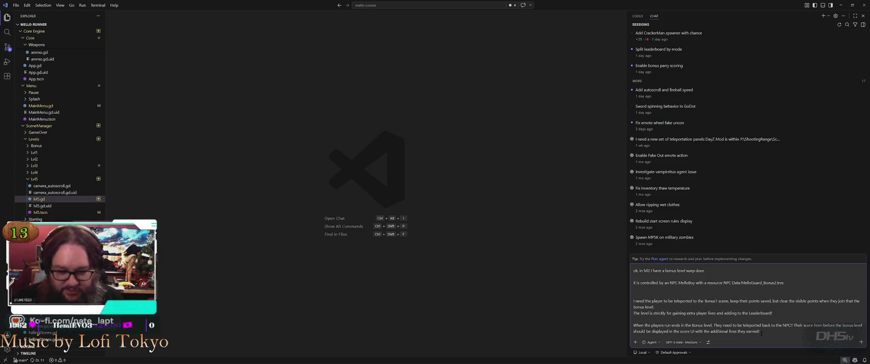
{"action": "type", "text": "uring the bonus level"}
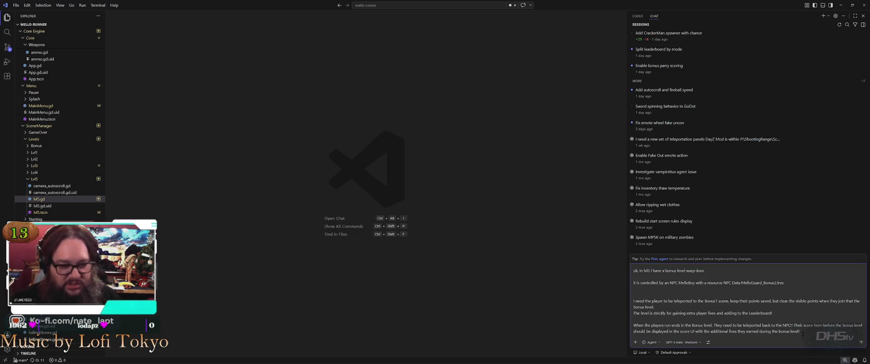
{"action": "key", "text": "alt+Tab"}
{"action": "key", "text": "alt+Tab"}
{"action": "key", "text": "alt+Tab"}
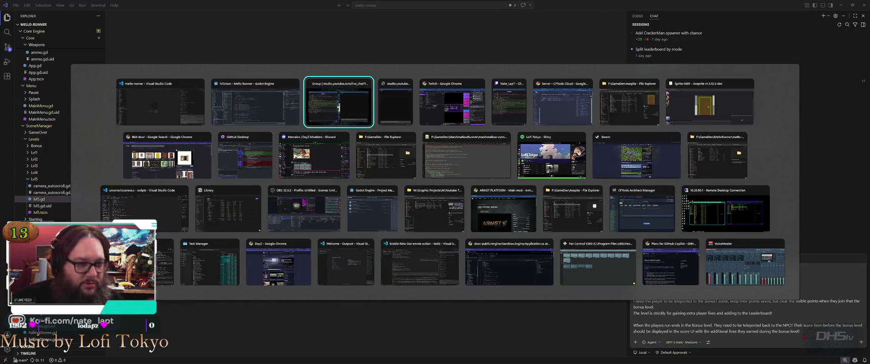
- Commit the 9 changed files to main with an 'Update' summary and push to origin
{"action": "key", "text": "alt+Down"}
{"action": "key", "text": "alt+Left"}
{"action": "key", "text": "alt+Left"}
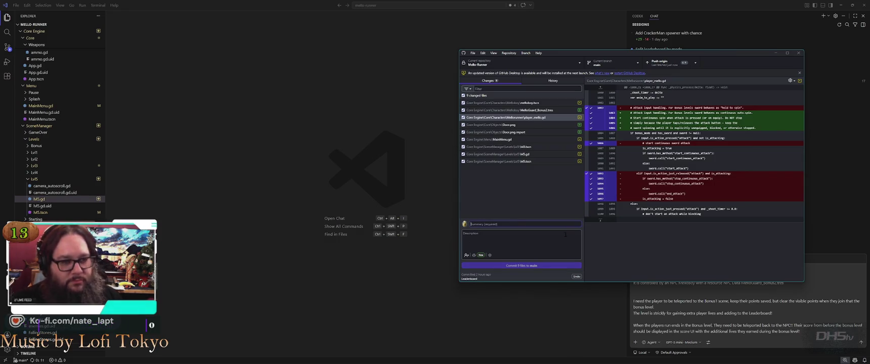
{"action": "type", "text": "Updates"}
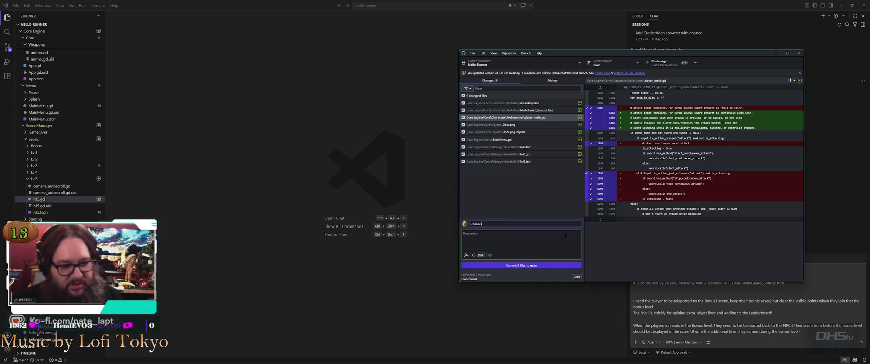
{"action": "left_click", "coordinate": [534, 266]}
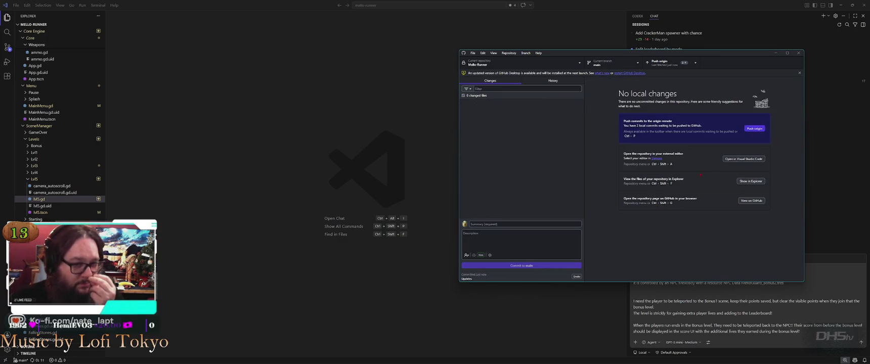
{"action": "left_click", "coordinate": [755, 128]}
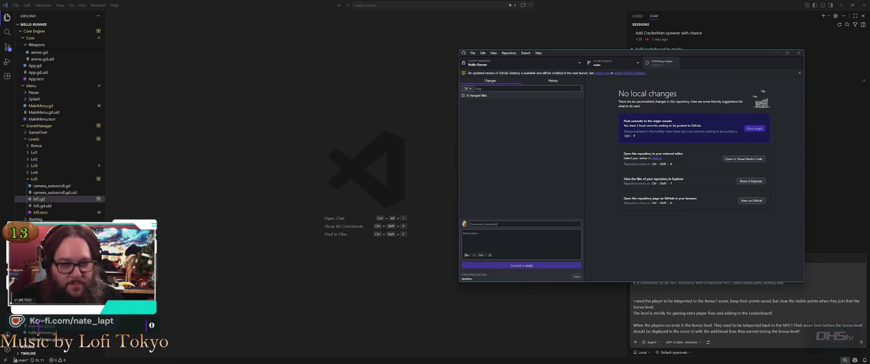
{"action": "key", "text": "alt+Tab"}
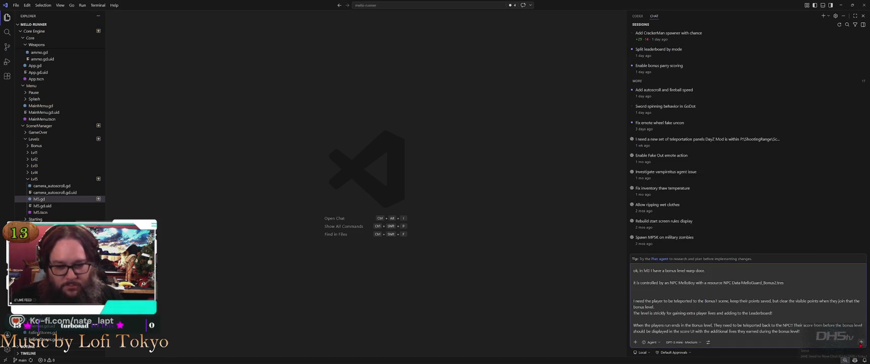
- Send the bonus warp door prompt to Codex, which starts reading NPCData.gd, melloboy.gd and Bonus1.gd
{"action": "key", "text": "Return"}
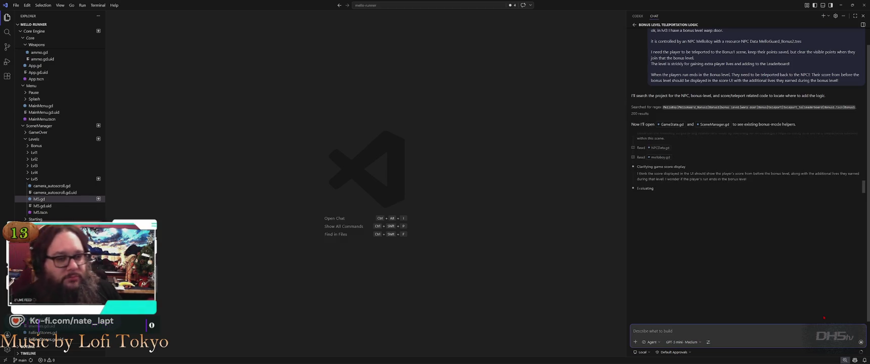
{"action": "key", "text": "alt+Tab"}
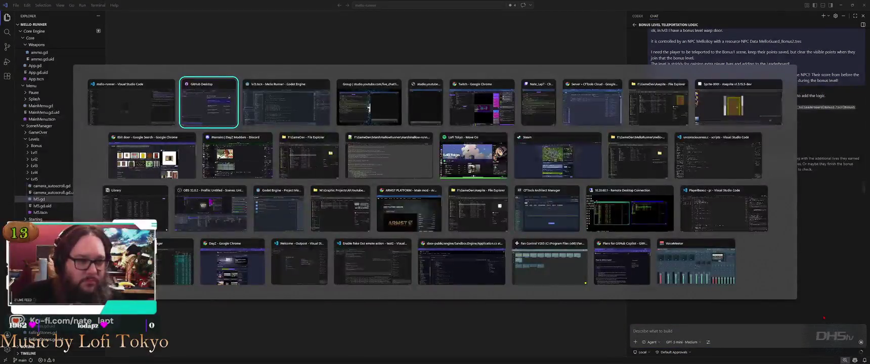
{"action": "key", "text": "Down"}
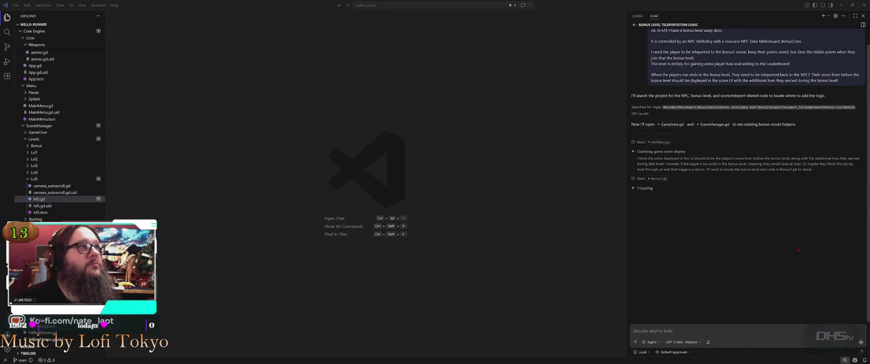
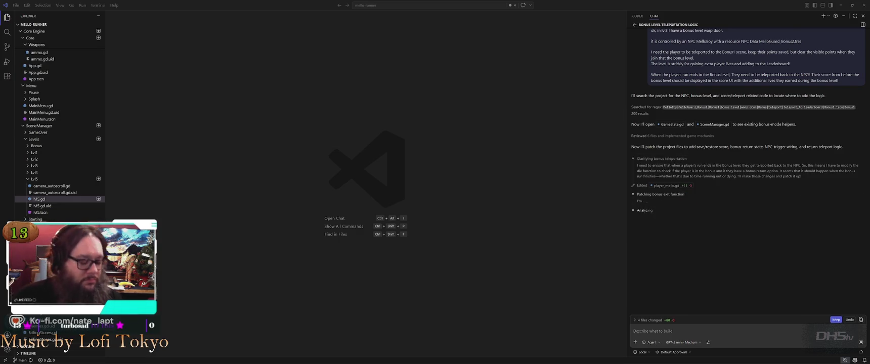
- Back in VS Code, expand the chat's '6 files changed' list for the teleport logic edits
{"action": "key", "text": "alt+Tab"}
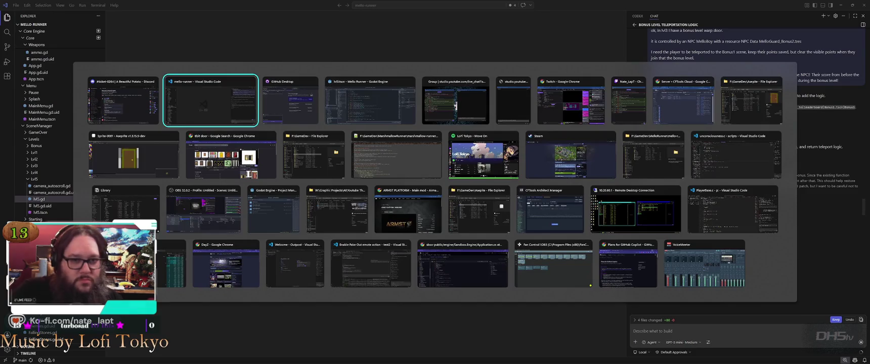
{"action": "key", "text": "Escape"}
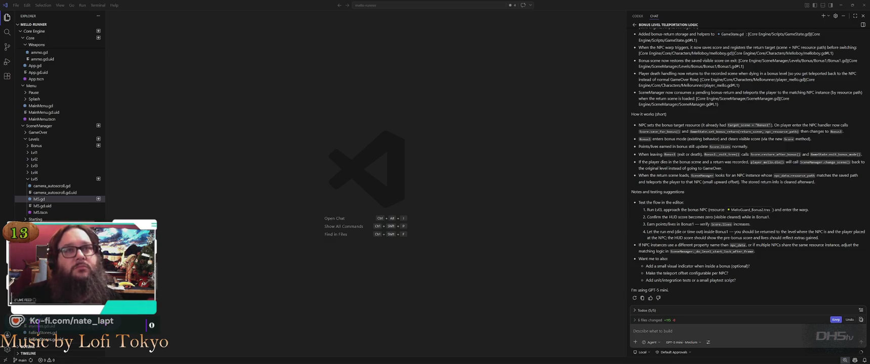
{"action": "scroll", "coordinate": [710, 139], "scroll_direction": "up", "scroll_amount": 4}
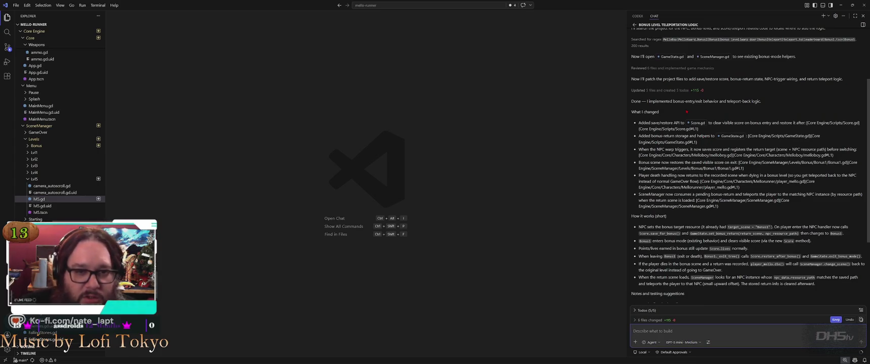
{"action": "scroll", "coordinate": [694, 143], "scroll_direction": "down", "scroll_amount": 4}
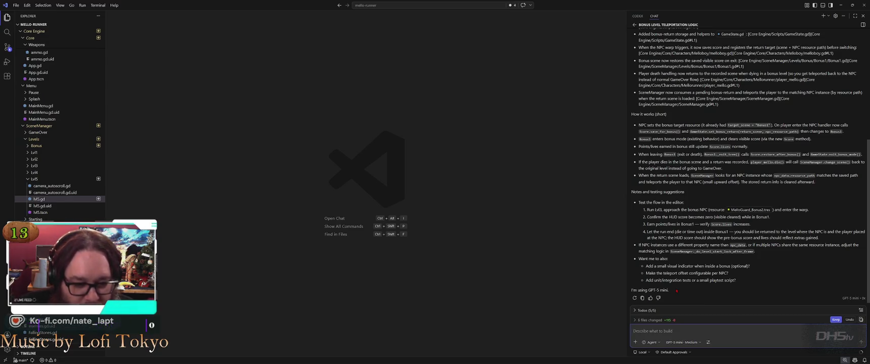
{"action": "left_click", "coordinate": [683, 320]}
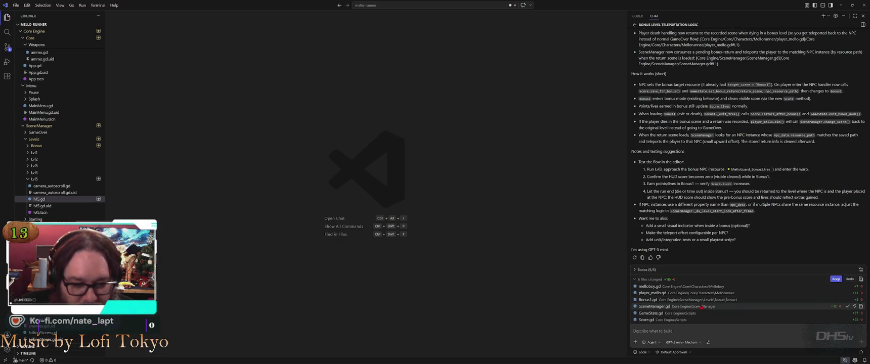
- Review SceneManager.gd's changes, then close that file
{"action": "left_click", "coordinate": [701, 307]}
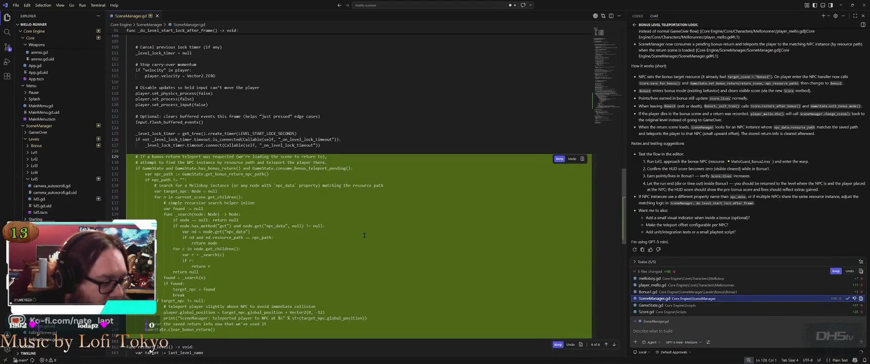
{"action": "scroll", "coordinate": [364, 235], "scroll_direction": "down", "scroll_amount": 3}
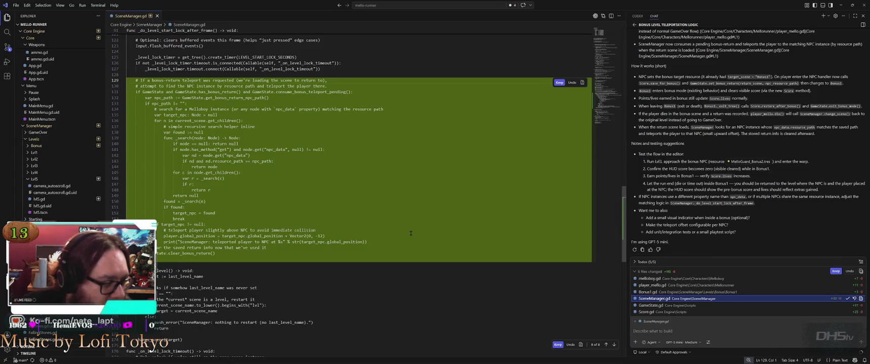
{"action": "scroll", "coordinate": [409, 226], "scroll_direction": "up", "scroll_amount": 3}
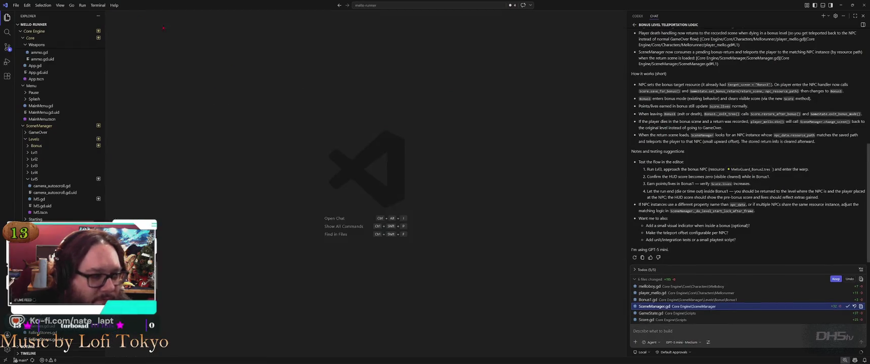
{"action": "key", "text": "ctrl+w"}
- Open the diffs for melloboy.gd, player_mello.gd, Bonus1.gd, GameState.gd and Score.gd
{"action": "left_click", "coordinate": [752, 285]}
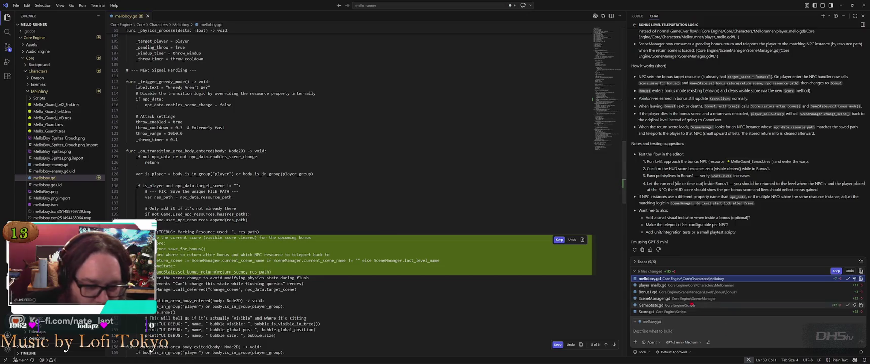
{"action": "left_click", "coordinate": [694, 287]}
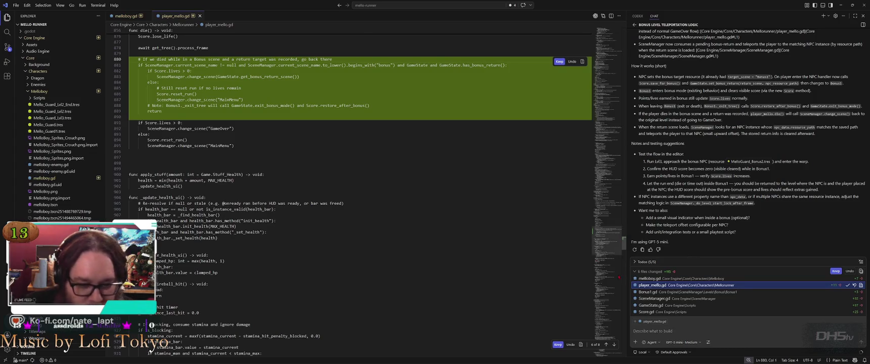
{"action": "left_click", "coordinate": [699, 292]}
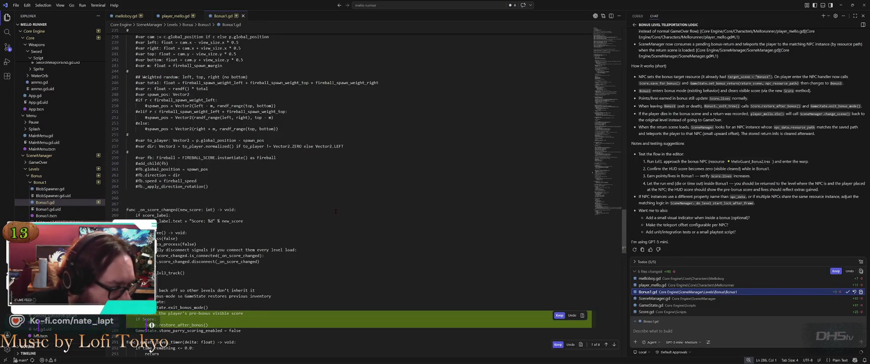
{"action": "scroll", "coordinate": [339, 212], "scroll_direction": "down", "scroll_amount": 7}
{"action": "scroll", "coordinate": [341, 213], "scroll_direction": "up", "scroll_amount": 4}
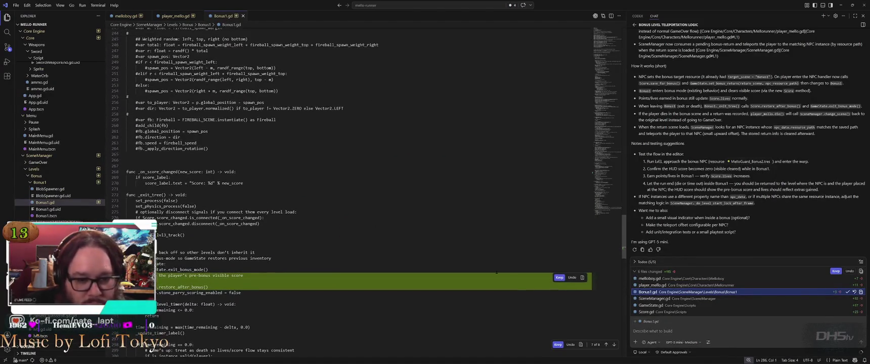
{"action": "left_click", "coordinate": [693, 307]}
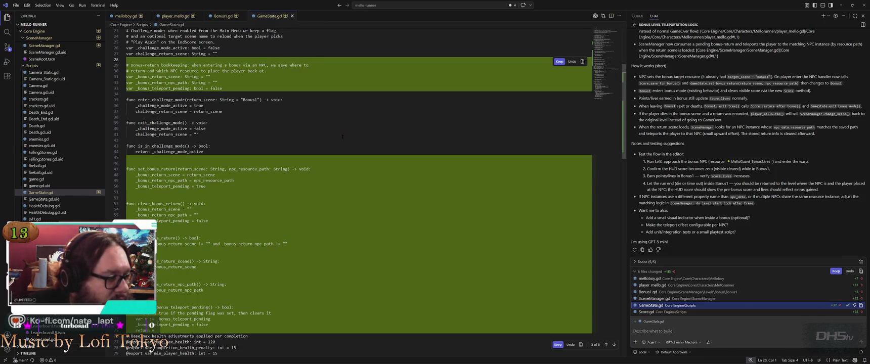
{"action": "scroll", "coordinate": [343, 136], "scroll_direction": "down", "scroll_amount": 5}
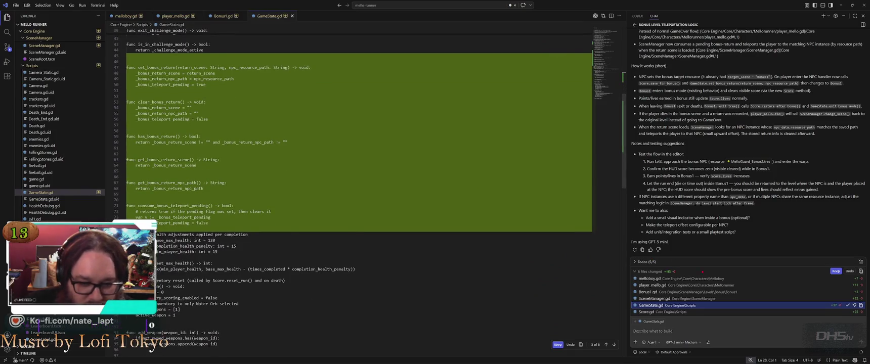
{"action": "left_click", "coordinate": [718, 313]}
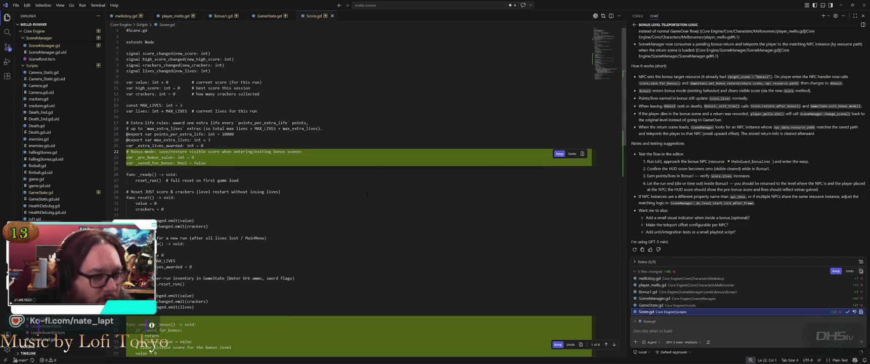
{"action": "scroll", "coordinate": [368, 194], "scroll_direction": "down", "scroll_amount": 10}
{"action": "mouse_move", "coordinate": [369, 194]}
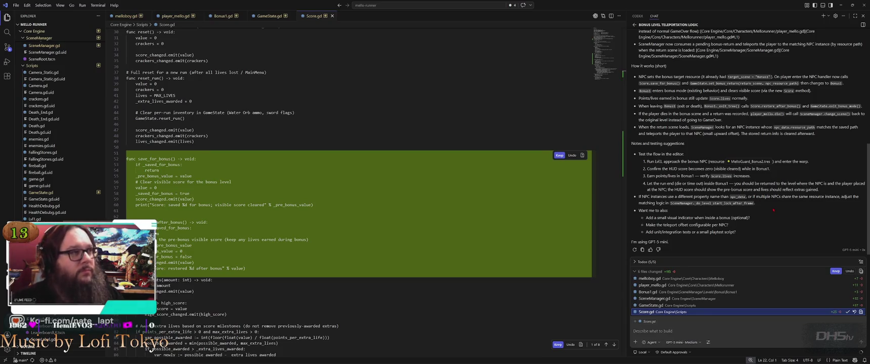
{"action": "scroll", "coordinate": [773, 210], "scroll_direction": "up", "scroll_amount": 3}
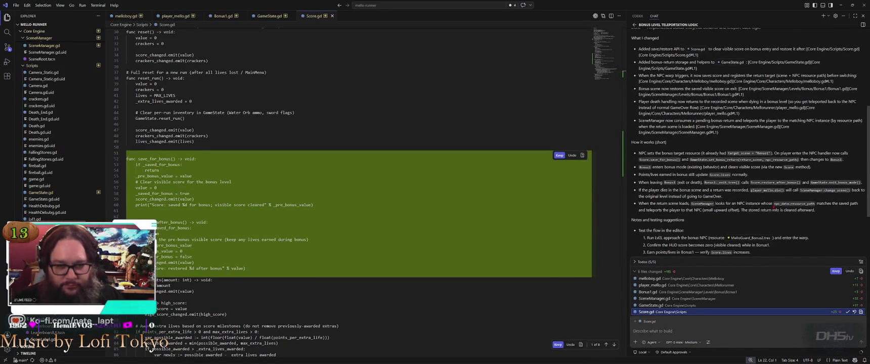
{"action": "scroll", "coordinate": [775, 210], "scroll_direction": "up", "scroll_amount": 4}
{"action": "scroll", "coordinate": [773, 206], "scroll_direction": "up", "scroll_amount": 2}
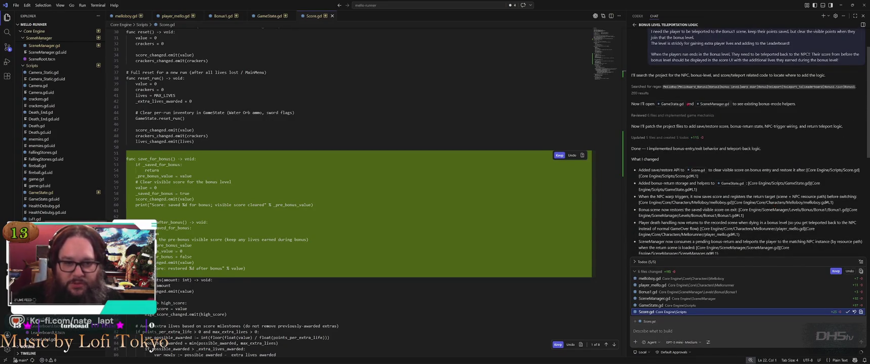
{"action": "scroll", "coordinate": [747, 157], "scroll_direction": "down", "scroll_amount": 2}
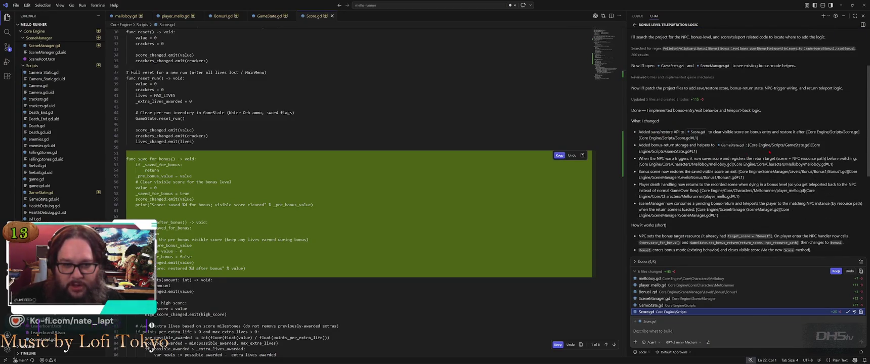
{"action": "scroll", "coordinate": [720, 152], "scroll_direction": "down", "scroll_amount": 2}
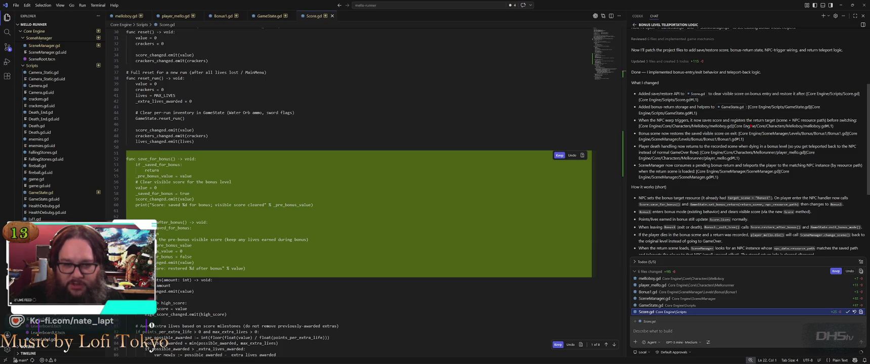
{"action": "key", "text": "alt+Tab"}
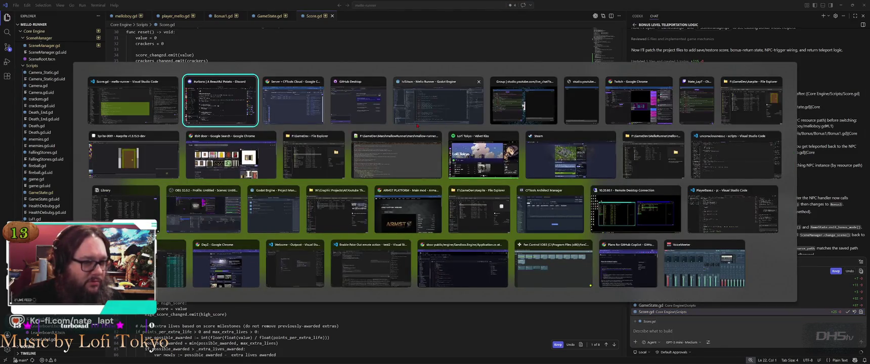
- Copy Godot's melloboy.gd load error into a new Notepad++ note and return to Godot
{"action": "left_click", "coordinate": [417, 125]}
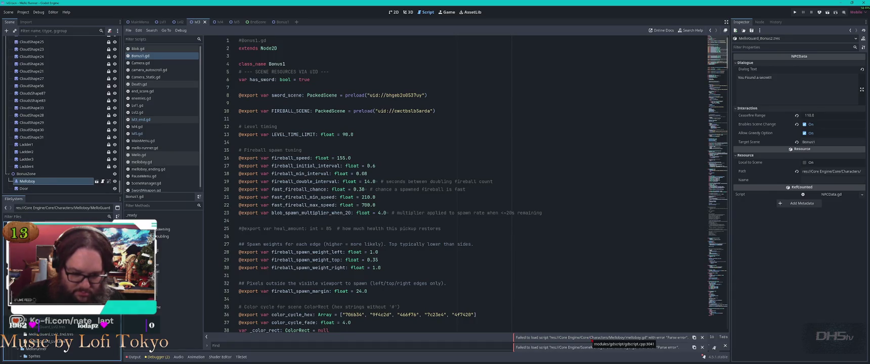
{"action": "left_click", "coordinate": [695, 337]}
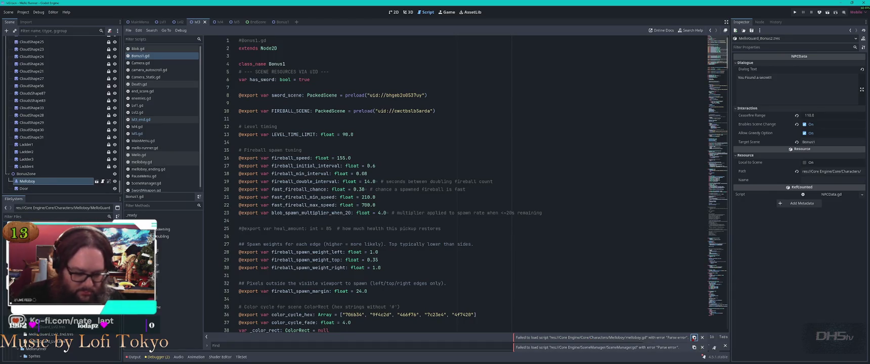
{"action": "key", "text": "alt+Tab"}
{"action": "key", "text": "Down"}
{"action": "key", "text": "Right"}
{"action": "key", "text": "Right"}
{"action": "key", "text": "ctrl+n"}
{"action": "key", "text": "ctrl+v"}
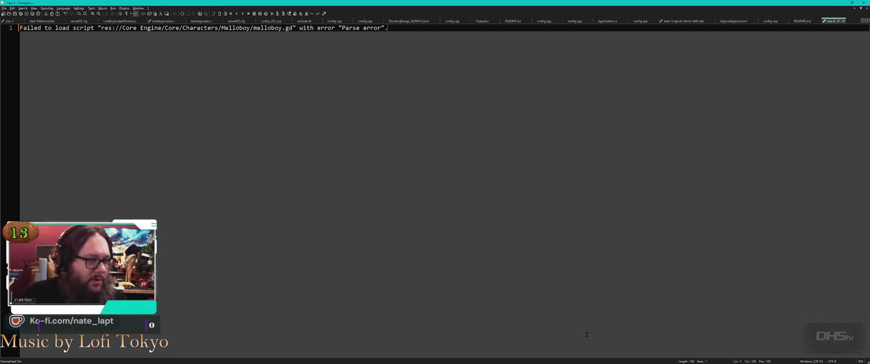
{"action": "key", "text": "alt+Tab"}
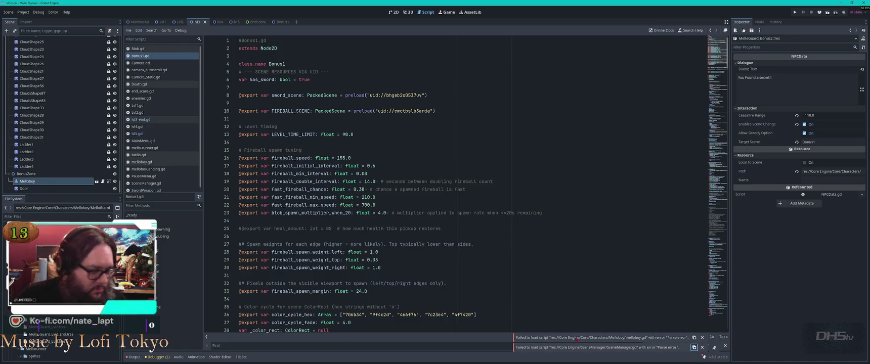
- Filter the project files for 'melloboy' and open melloboy.gd in the script editor
{"action": "left_click", "coordinate": [47, 215]}
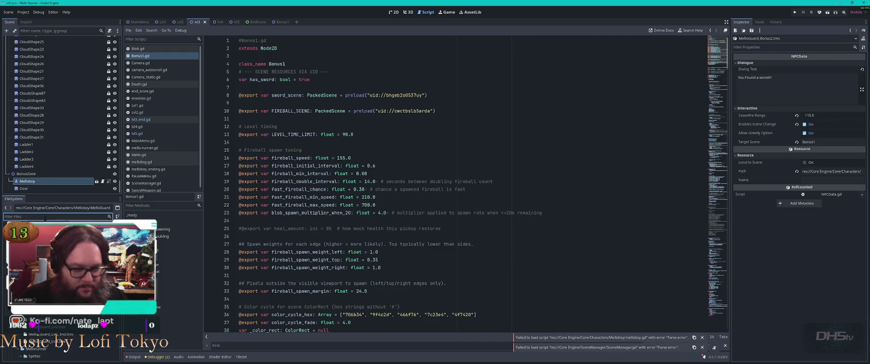
{"action": "type", "text": "melloboy.g"}
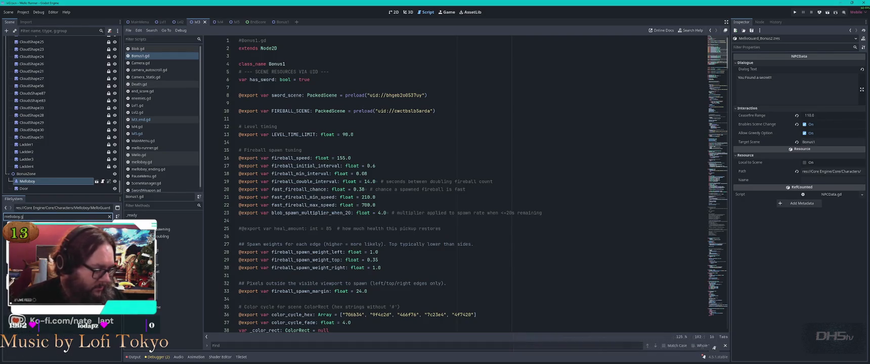
{"action": "key", "text": "Return"}
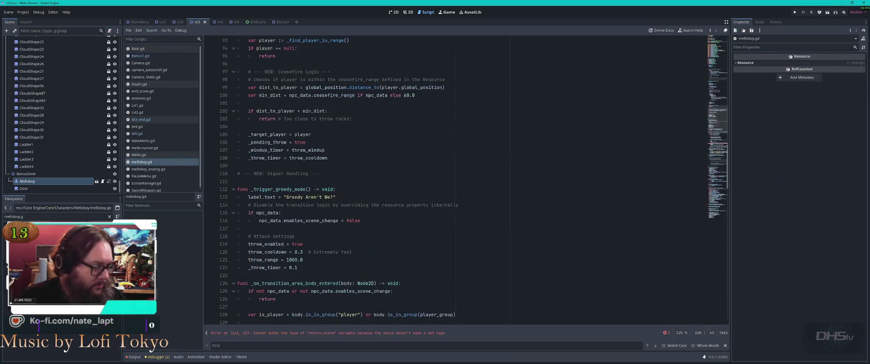
{"action": "scroll", "coordinate": [418, 193], "scroll_direction": "up", "scroll_amount": 10}
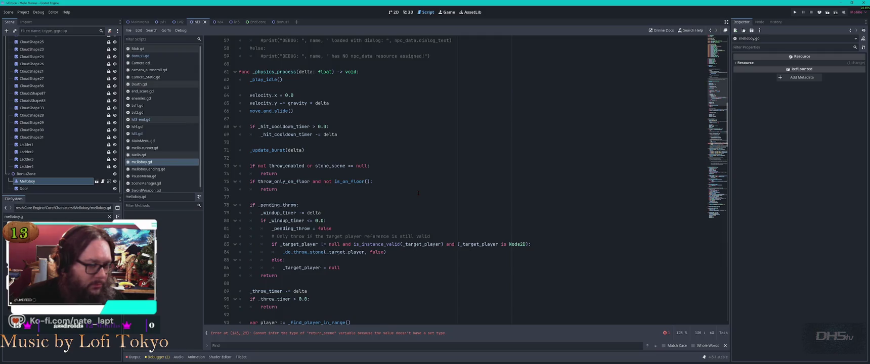
- Discard the Notepad++ error note without saving, then run the project with F5
{"action": "key", "text": "alt+Tab"}
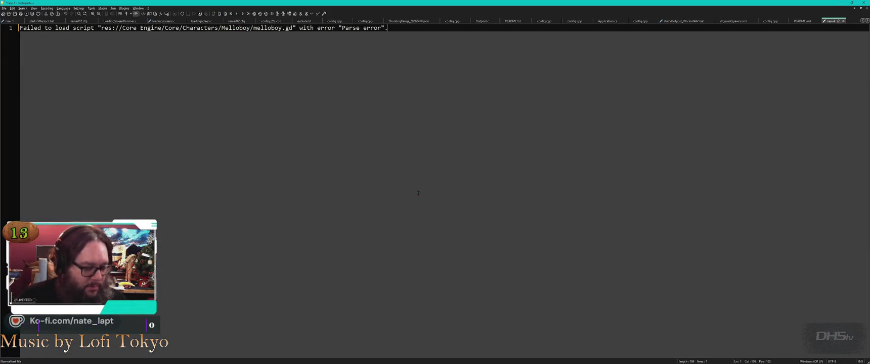
{"action": "key", "text": "ctrl+w"}
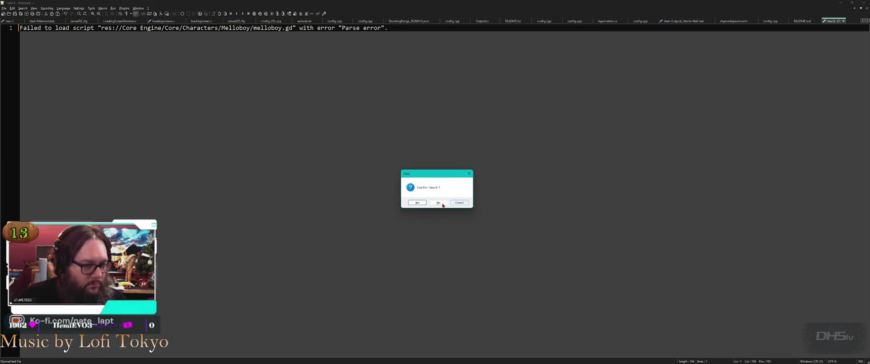
{"action": "left_click", "coordinate": [439, 203]}
{"action": "key", "text": "alt+Tab"}
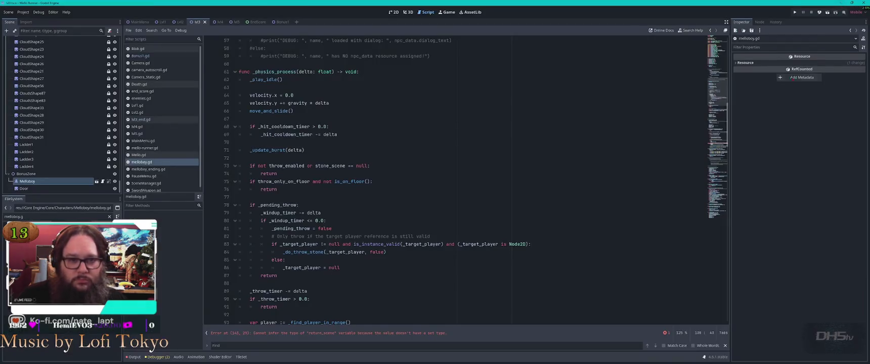
{"action": "key", "text": "alt+Tab"}
{"action": "key", "text": "alt+Tab"}
{"action": "key", "text": "alt+Tab"}
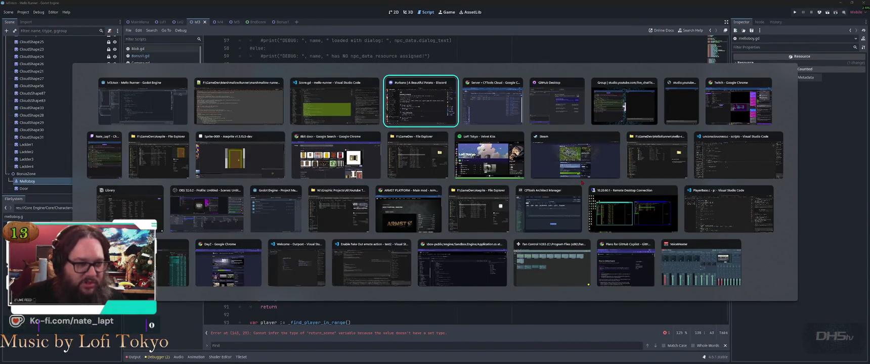
{"action": "key", "text": "Escape"}
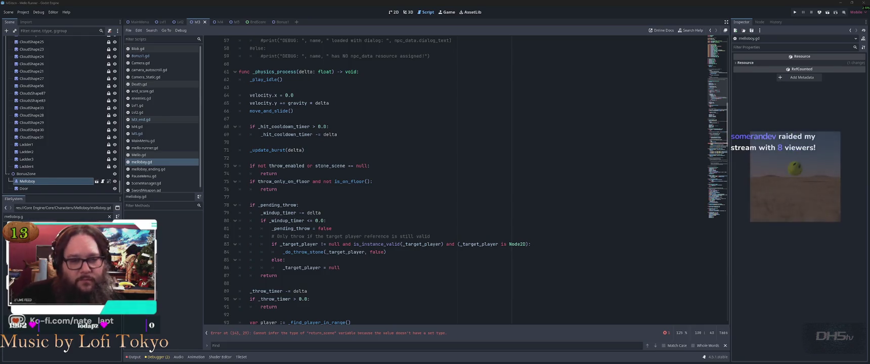
{"action": "key", "text": "F5"}
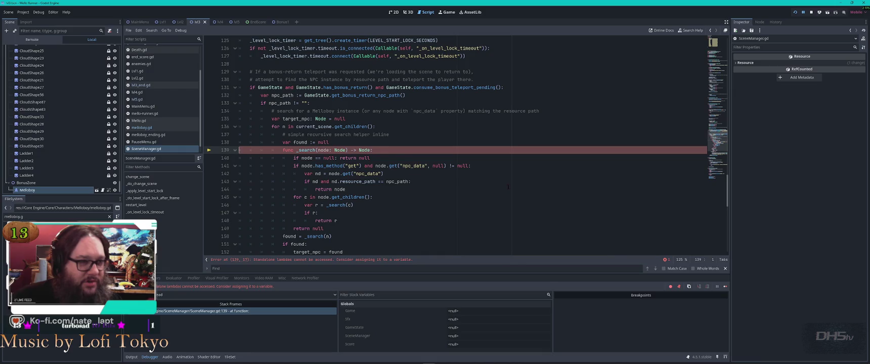
- Inspect the whole level layout in the 2D view
{"action": "left_click", "coordinate": [394, 12]}
{"action": "scroll", "coordinate": [483, 209], "scroll_direction": "down", "scroll_amount": 5}
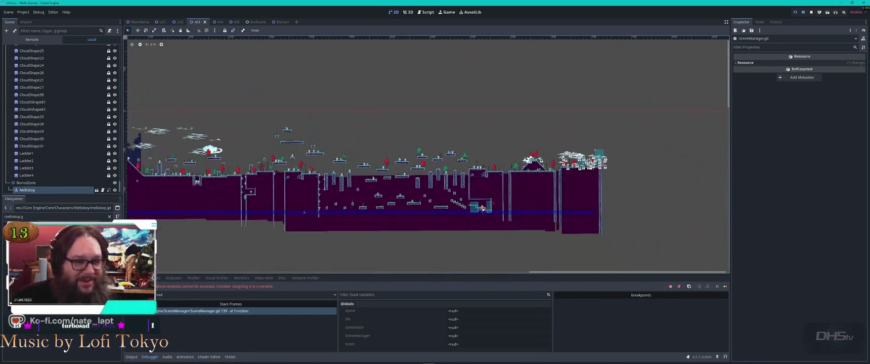
{"action": "left_click_drag", "start_coordinate": [483, 208], "coordinate": [487, 204]}
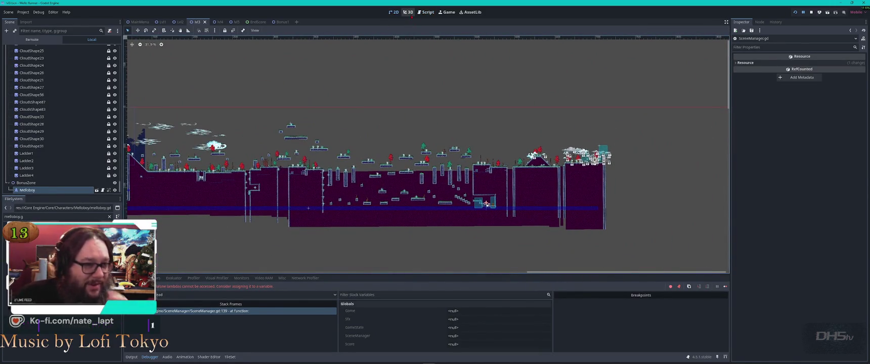
- Jump to the line 139 standalone-lambda error in the script, then bring up VS Code
{"action": "left_click", "coordinate": [426, 12]}
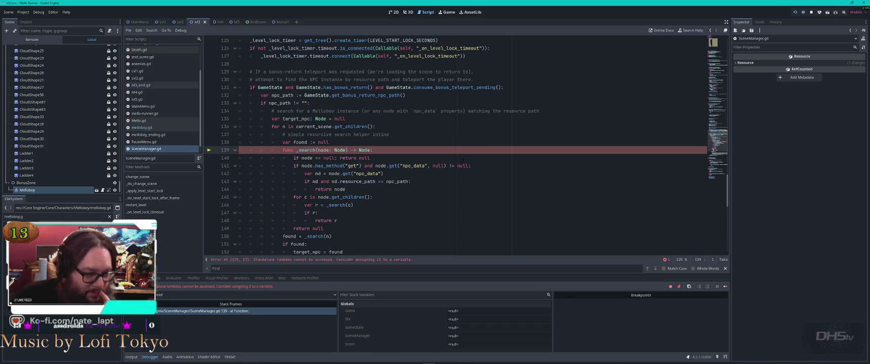
{"action": "scroll", "coordinate": [462, 160], "scroll_direction": "down", "scroll_amount": 2}
{"action": "scroll", "coordinate": [469, 168], "scroll_direction": "up", "scroll_amount": 3}
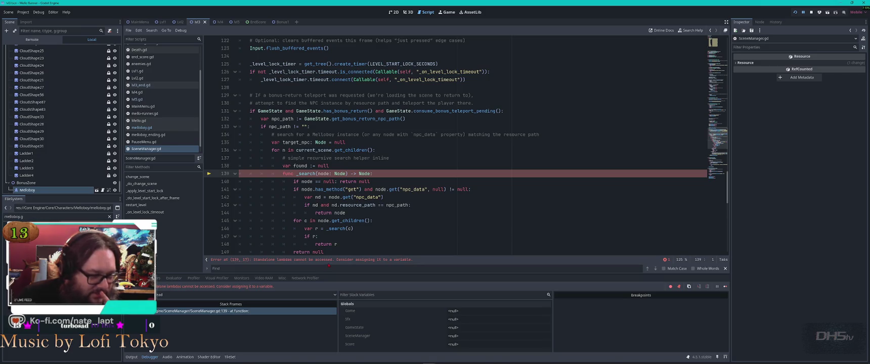
{"action": "left_click", "coordinate": [398, 262]}
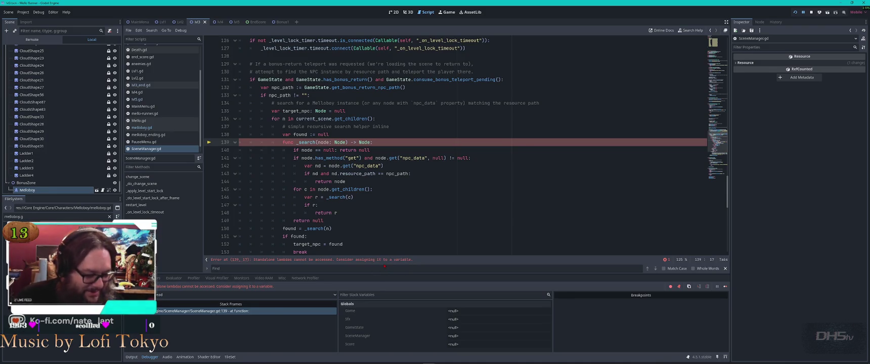
{"action": "key", "text": "alt+Tab"}
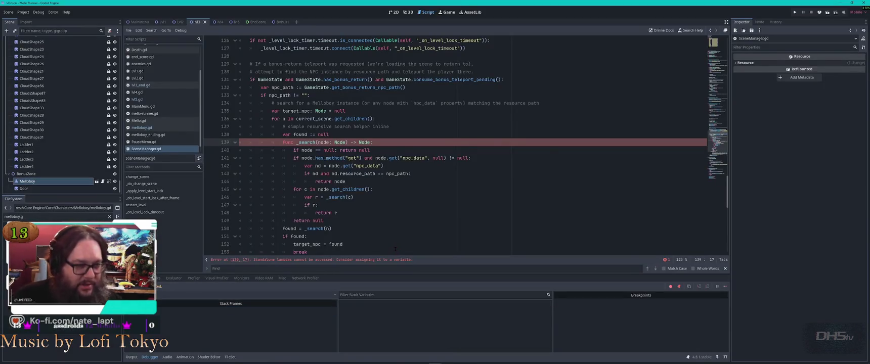
{"action": "key", "text": "alt+Tab"}
{"action": "key", "text": "Tab"}
{"action": "key", "text": "Tab"}
{"action": "key", "text": "Tab"}
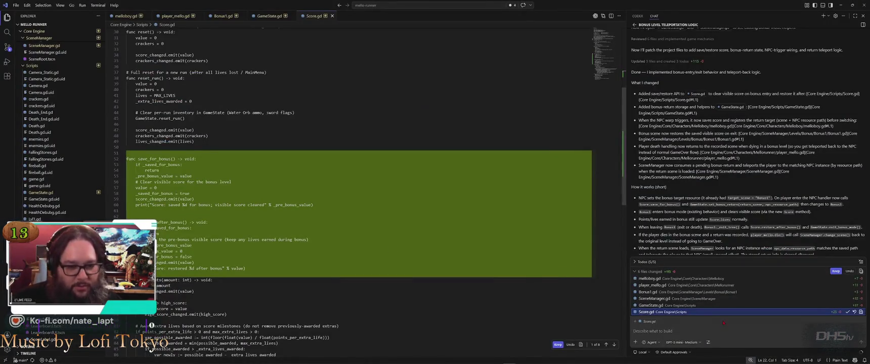
- Paste the line 139 standalone-lambda error into the assistant chat and send it for a fix
{"action": "left_click", "coordinate": [699, 331]}
{"action": "key", "text": "ctrl+v"}
{"action": "key", "text": "Return"}
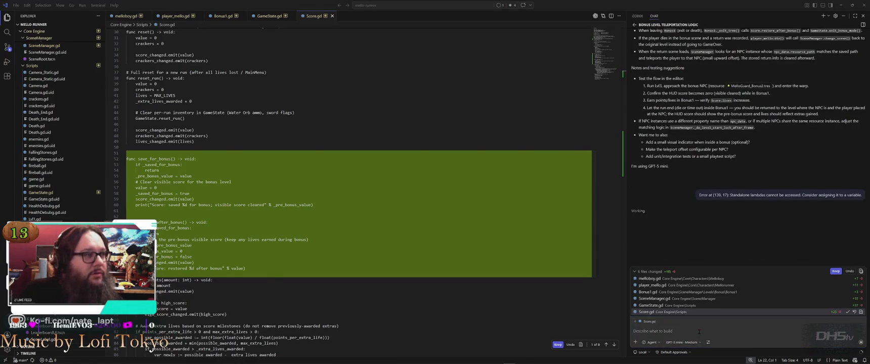
{"action": "key", "text": "alt+Tab"}
{"action": "key", "text": "alt+Tab"}
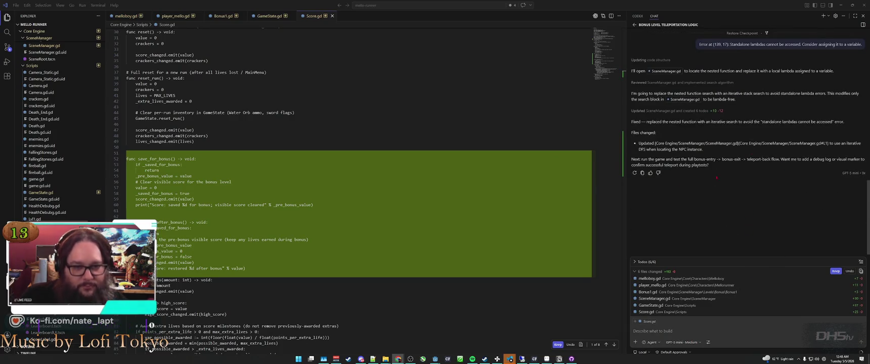
{"action": "key", "text": "alt+Tab"}
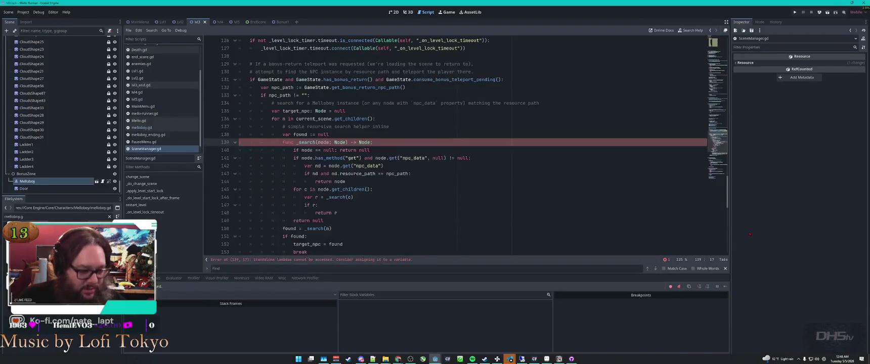
- Rerun the game, review rewritten lines 136–148, and jump to the get() error at 143:72
{"action": "key", "text": "F5"}
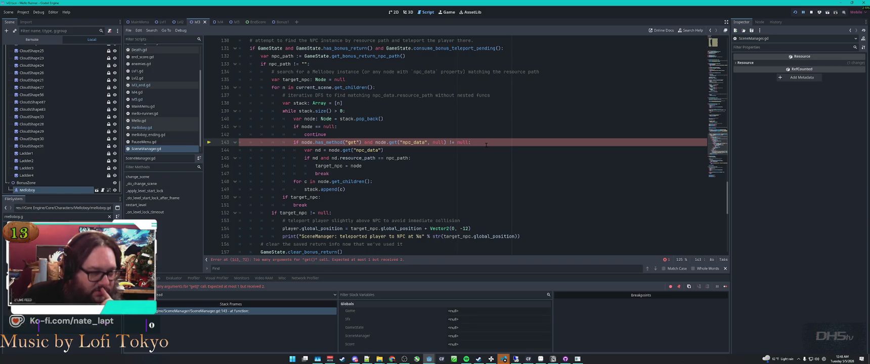
{"action": "scroll", "coordinate": [486, 145], "scroll_direction": "up", "scroll_amount": 2}
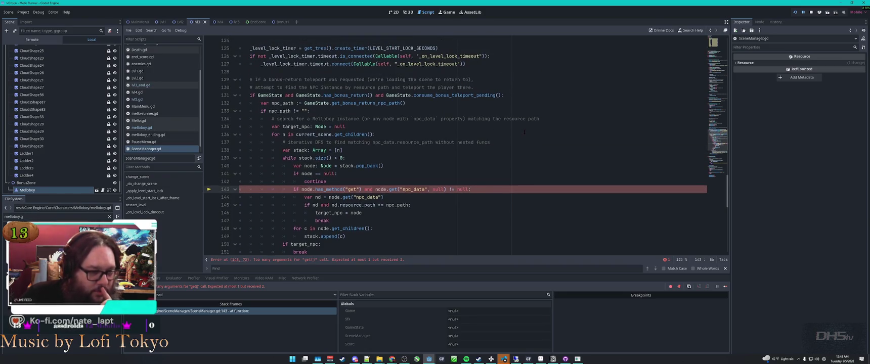
{"action": "left_click_drag", "start_coordinate": [524, 132], "coordinate": [554, 228]}
{"action": "left_click", "coordinate": [547, 226]}
{"action": "scroll", "coordinate": [506, 212], "scroll_direction": "down", "scroll_amount": 5}
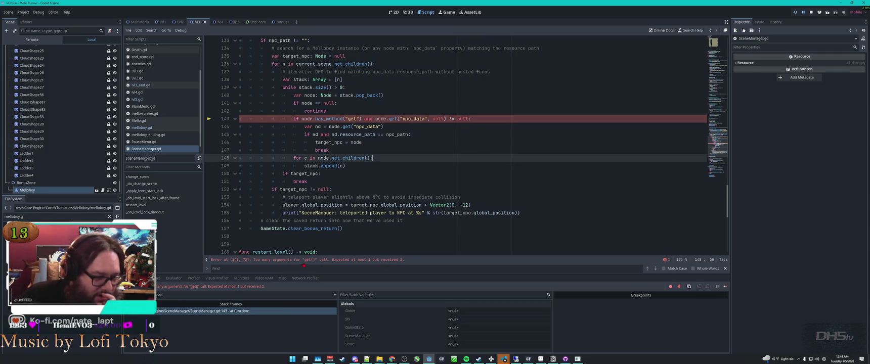
{"action": "left_click", "coordinate": [301, 260]}
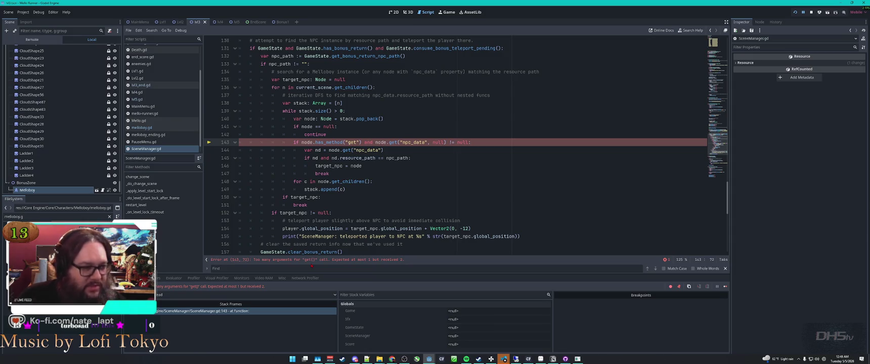
- Close the running game window with Alt+F4
{"action": "key", "text": "alt+Tab"}
{"action": "key", "text": "alt+F4"}
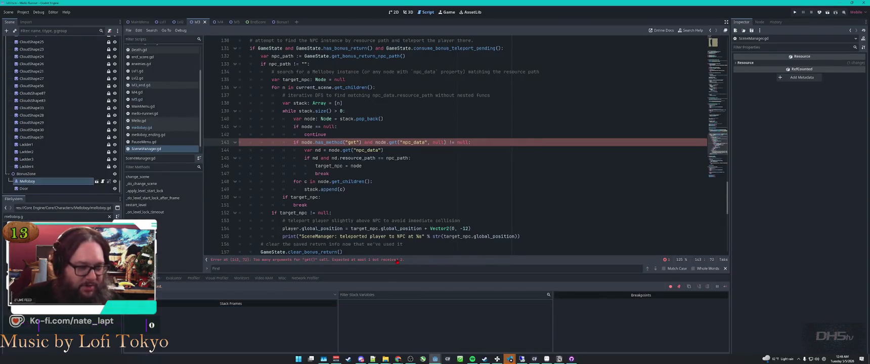
{"action": "key", "text": "alt+Tab"}
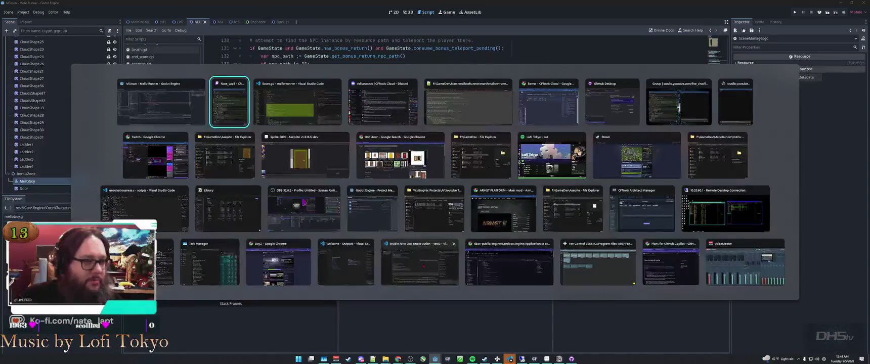
- Send the line 143 'too many arguments for get()' error to the assistant, then rerun the game
{"action": "left_click", "coordinate": [729, 330]}
{"action": "key", "text": "ctrl+v"}
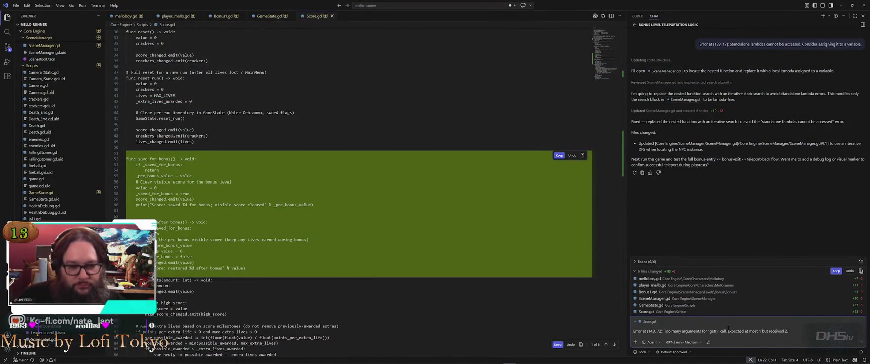
{"action": "key", "text": "Return"}
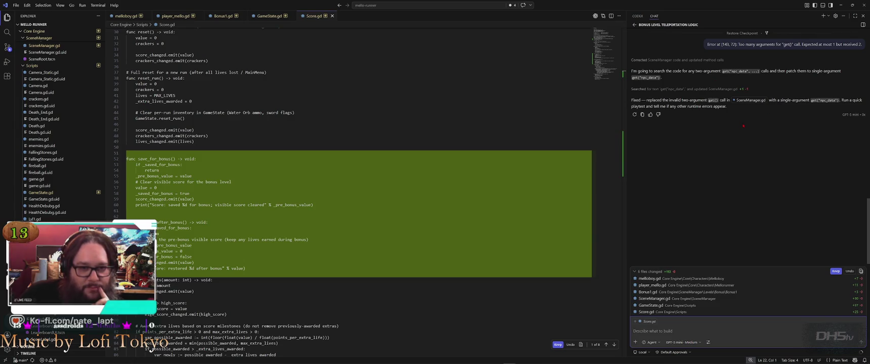
{"action": "key", "text": "alt+Tab"}
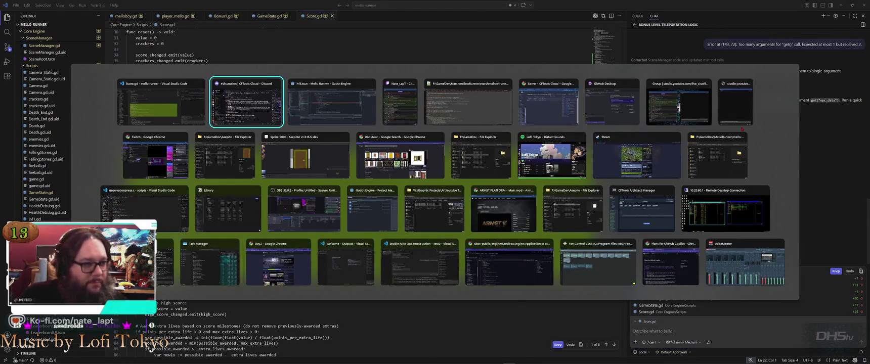
{"action": "key", "text": "F5"}
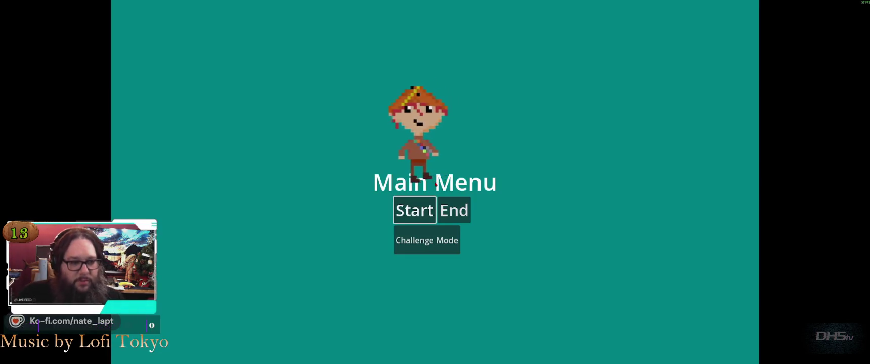
- Start a game from the main menu and jump through the sky dodging fireballs
{"action": "key", "text": "Return"}
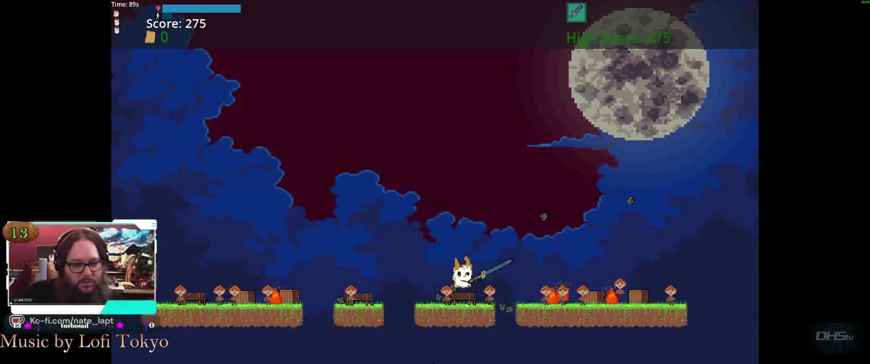
{"action": "key", "text": "space"}
{"action": "key", "text": "Right"}
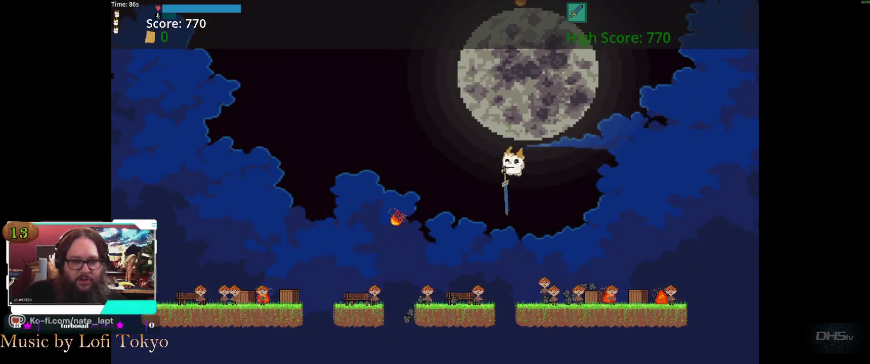
{"action": "key", "text": "Left"}
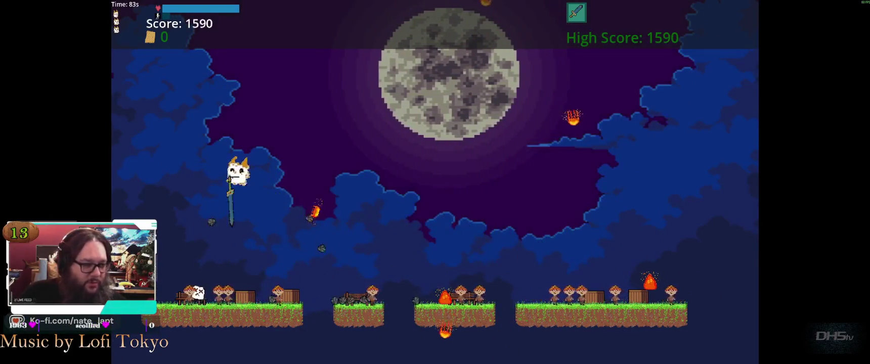
{"action": "key", "text": "space"}
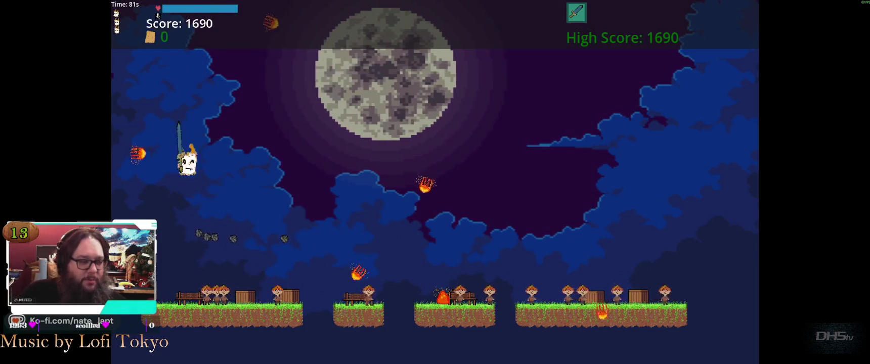
{"action": "key", "text": "space"}
{"action": "key", "text": "Right"}
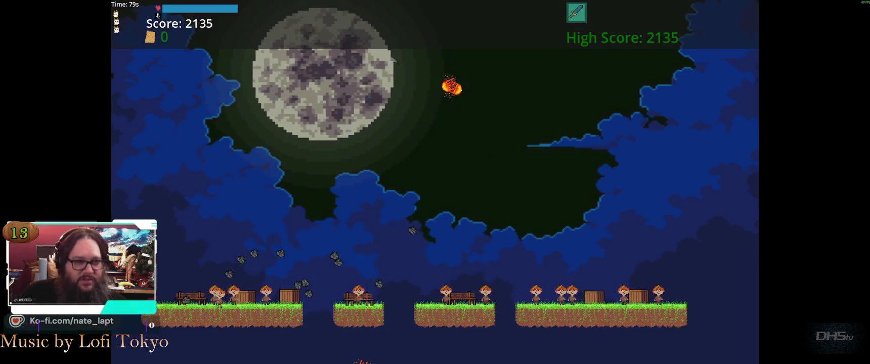
{"action": "key", "text": "space"}
- Keep jumping left and right past fireballs until the run ends at a 3635 score
{"action": "key", "text": "Right"}
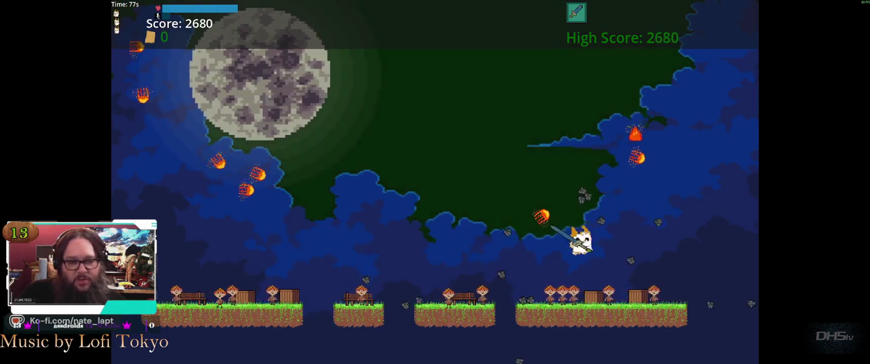
{"action": "key", "text": "space"}
{"action": "key", "text": "Left"}
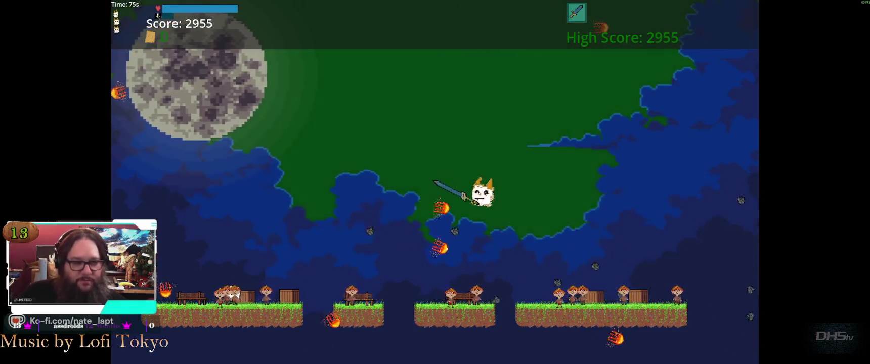
{"action": "key", "text": "space"}
{"action": "key", "text": "Left"}
{"action": "key", "text": "space"}
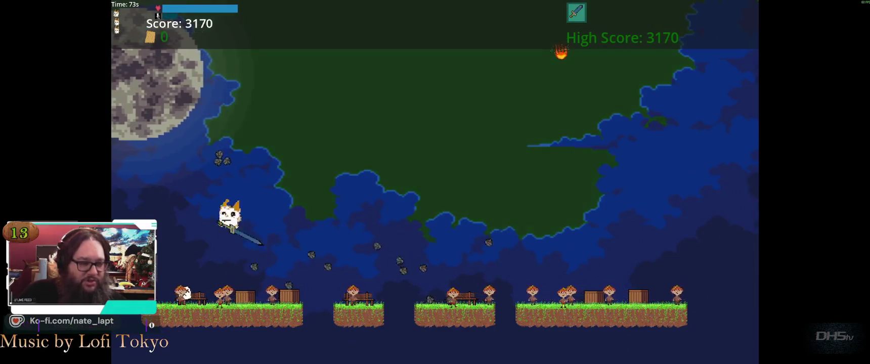
{"action": "key", "text": "space"}
{"action": "key", "text": "Right"}
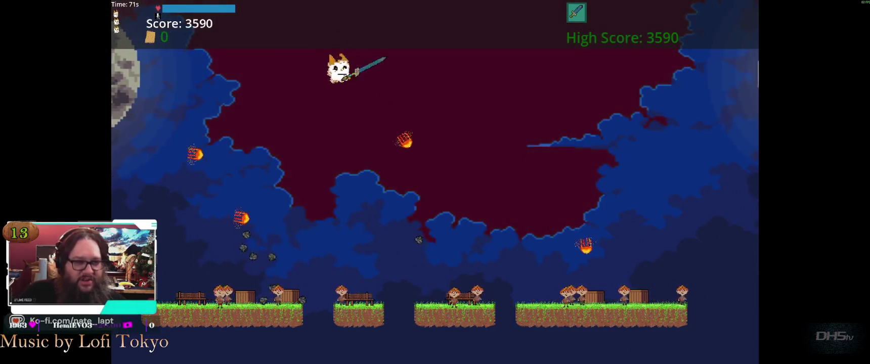
{"action": "key", "text": "space"}
{"action": "key", "text": "Right"}
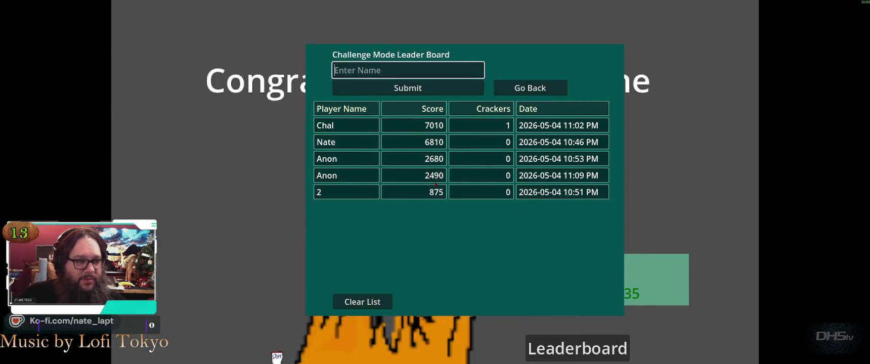
- Submit the 3635 score under an entered name, verify it on the leaderboard, and quit to the editor
{"action": "type", "text": "564654654"}
{"action": "left_click", "coordinate": [407, 88]}
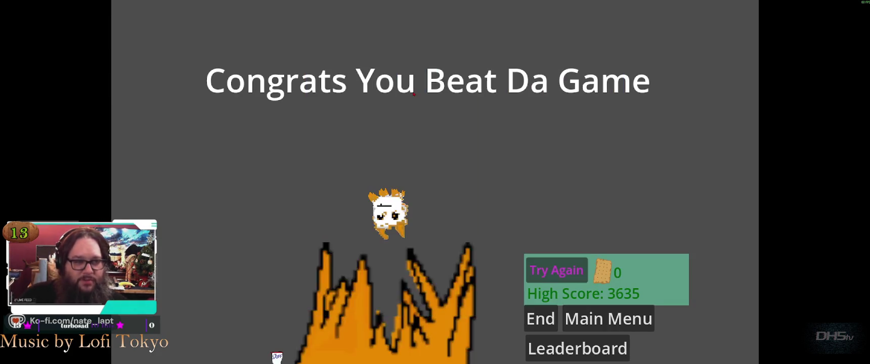
{"action": "left_click", "coordinate": [592, 345]}
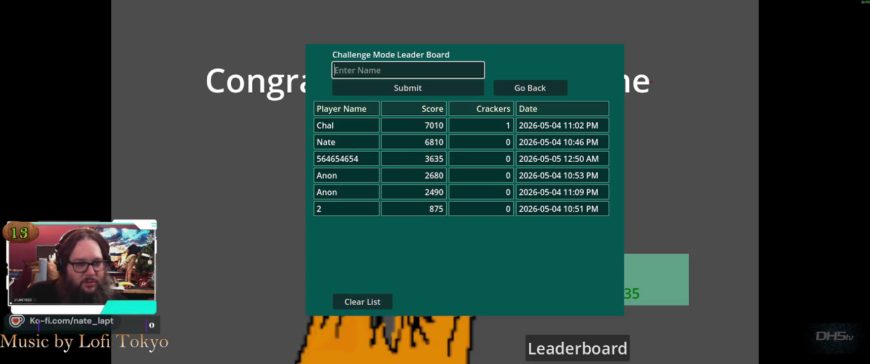
{"action": "left_click", "coordinate": [577, 348]}
{"action": "left_click", "coordinate": [575, 312]}
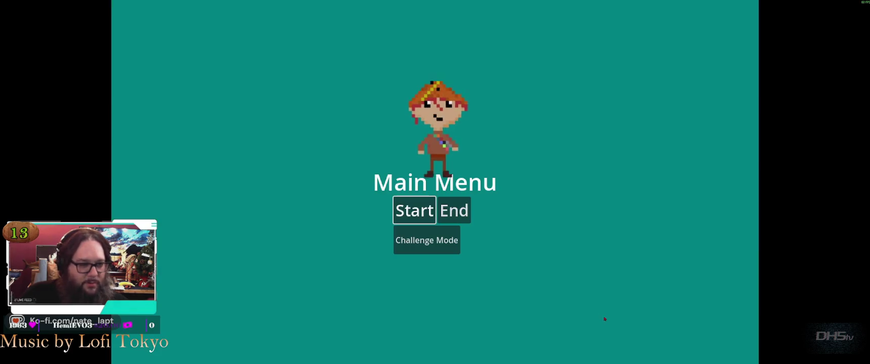
{"action": "left_click", "coordinate": [456, 211]}
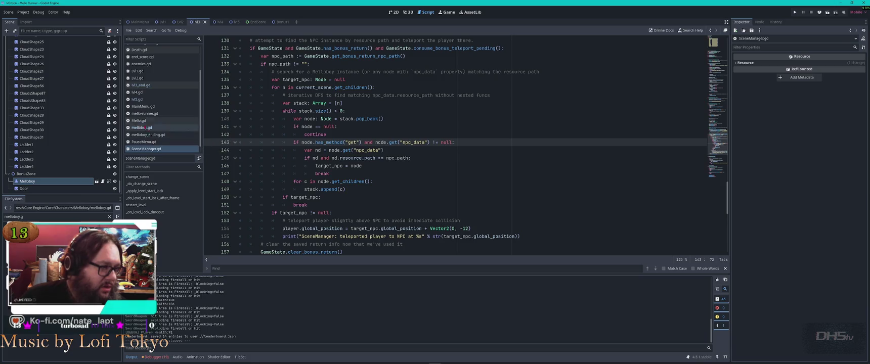
- In MainMenu.gd, change the start scene from "Lvl1" to "Lvl5" and run the project with F5
{"action": "left_click", "coordinate": [145, 106]}
{"action": "key", "text": "BackSpace"}
{"action": "type", "text": "5"}
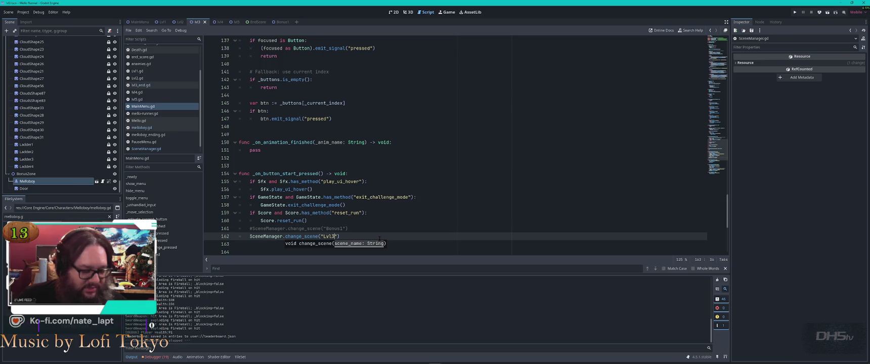
{"action": "key", "text": "F5"}
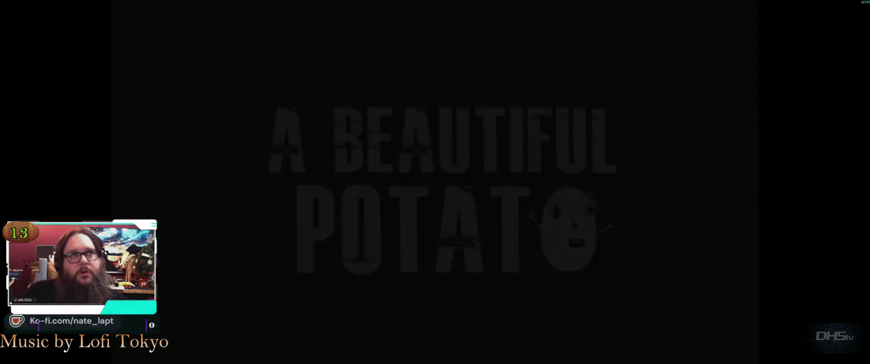
- Start the game and run right through the forest, stomping enemies, until falling into a pit
{"action": "key", "text": "Return"}
{"action": "key", "text": "Right"}
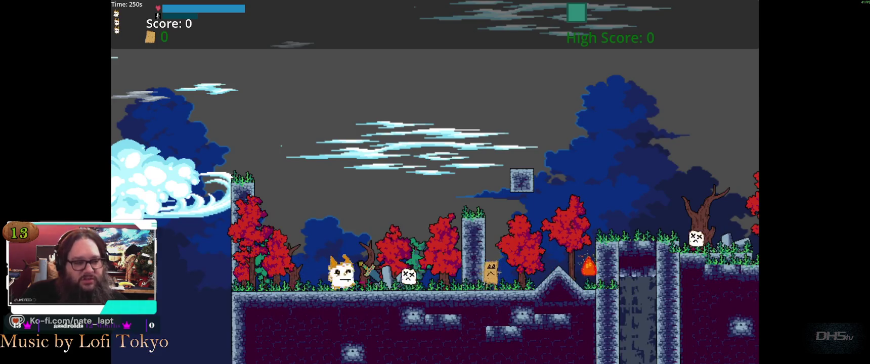
{"action": "key", "text": "space"}
{"action": "key", "text": "Right"}
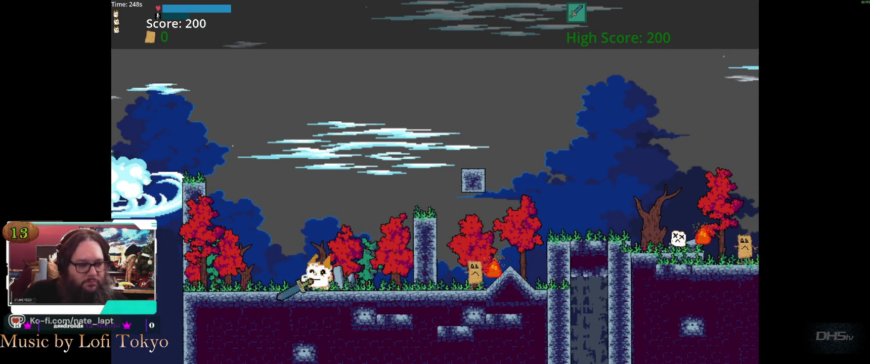
{"action": "key", "text": "space"}
{"action": "key", "text": "Right"}
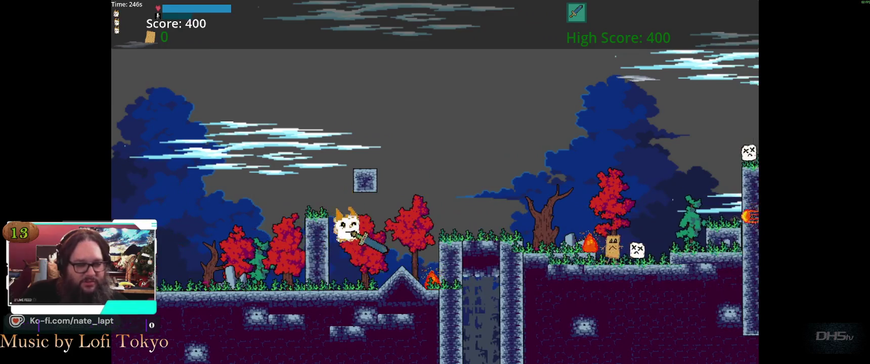
{"action": "key", "text": "Right"}
{"action": "key", "text": "space"}
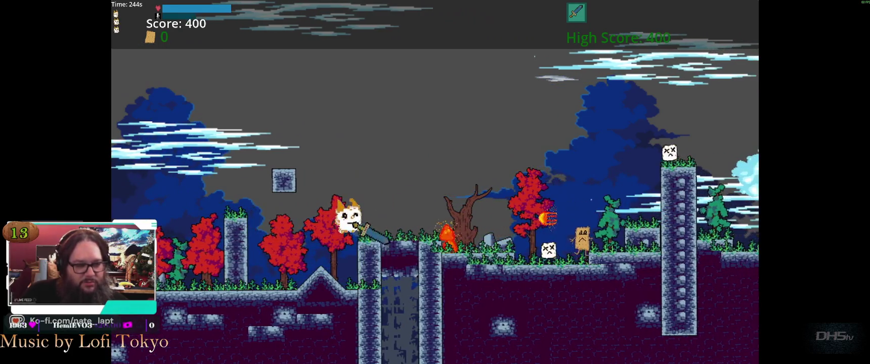
{"action": "key", "text": "Right"}
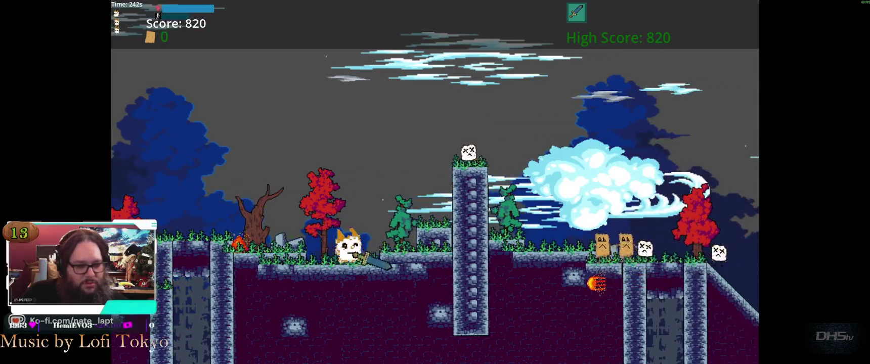
{"action": "key", "text": "space"}
{"action": "key", "text": "Right"}
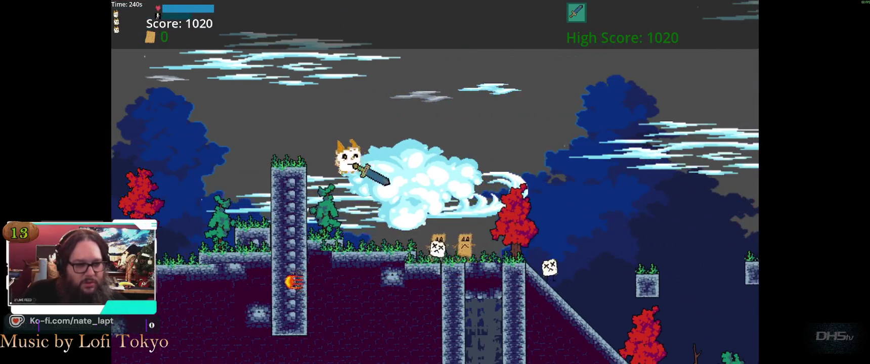
{"action": "key", "text": "Right"}
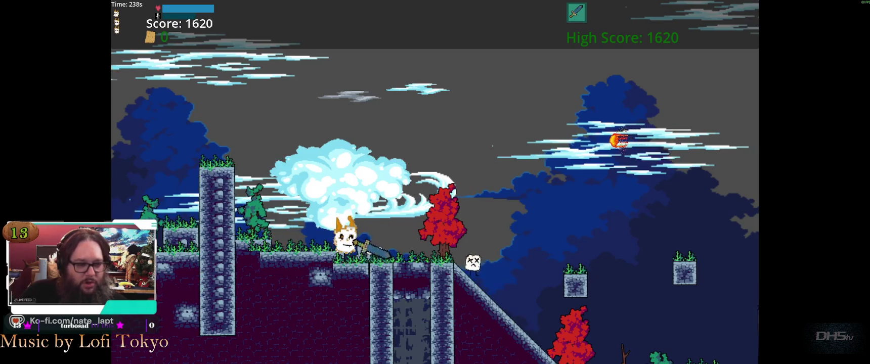
{"action": "key", "text": "space"}
{"action": "key", "text": "Right"}
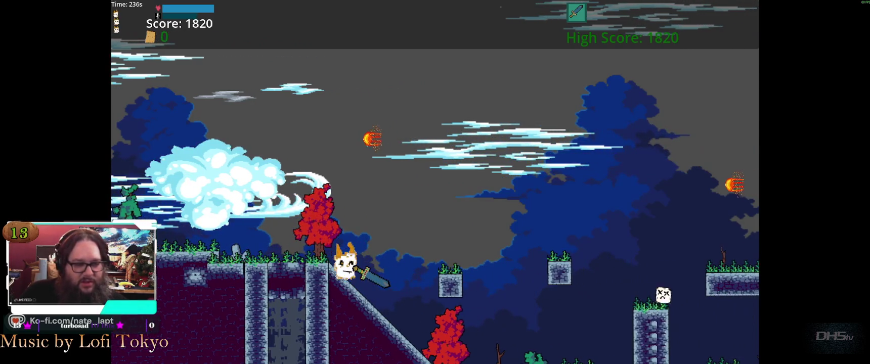
{"action": "key", "text": "Right"}
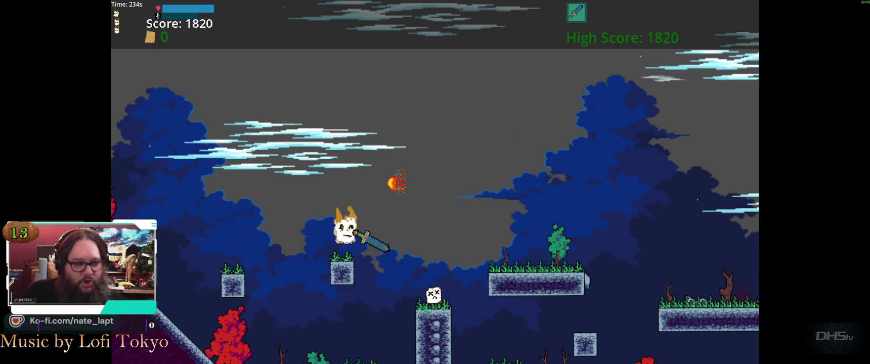
{"action": "key", "text": "Right"}
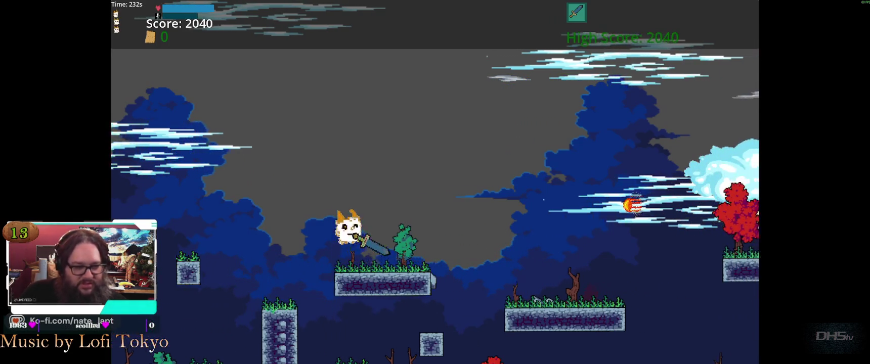
{"action": "key", "text": "Right"}
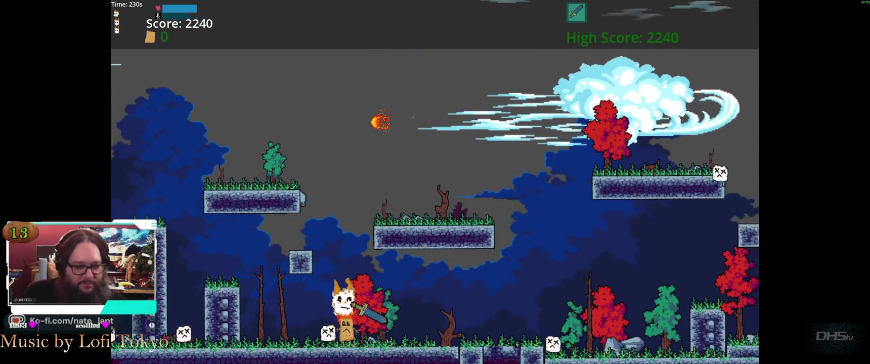
{"action": "key", "text": "Right"}
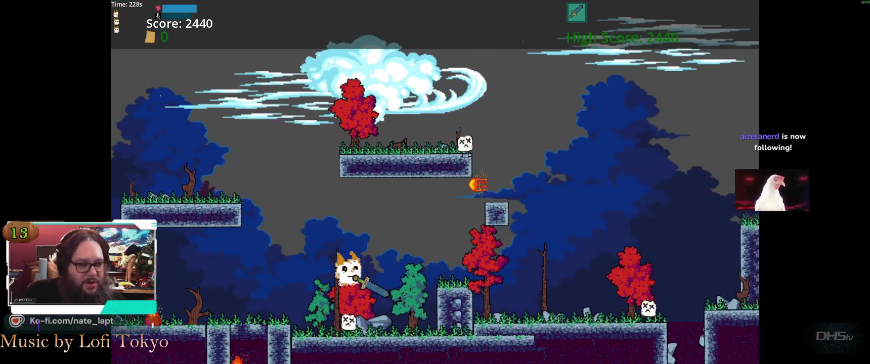
{"action": "key", "text": "Right"}
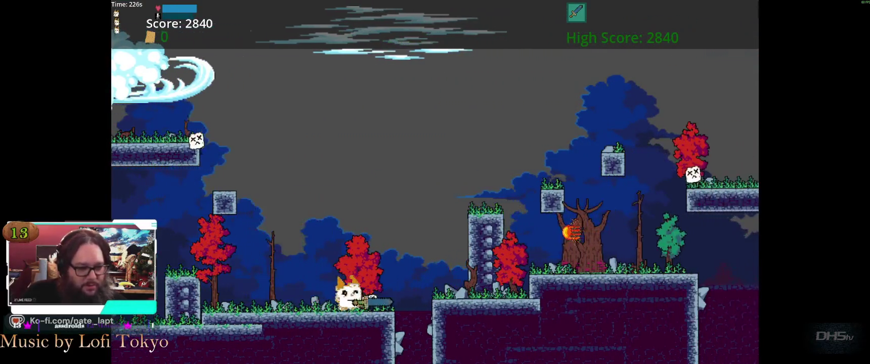
{"action": "key", "text": "Right"}
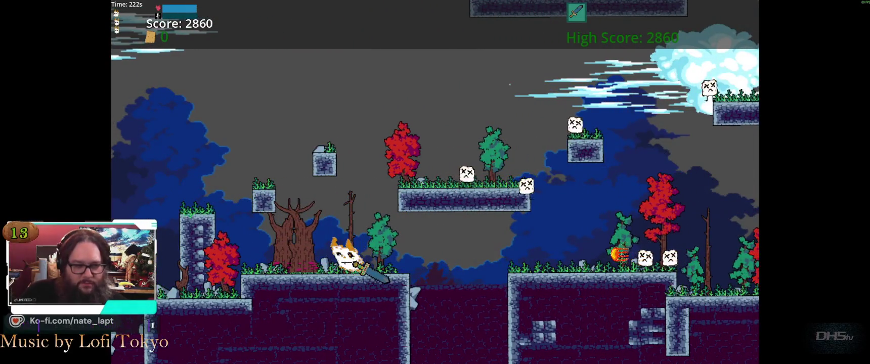
{"action": "key", "text": "Right"}
{"action": "key", "text": "space"}
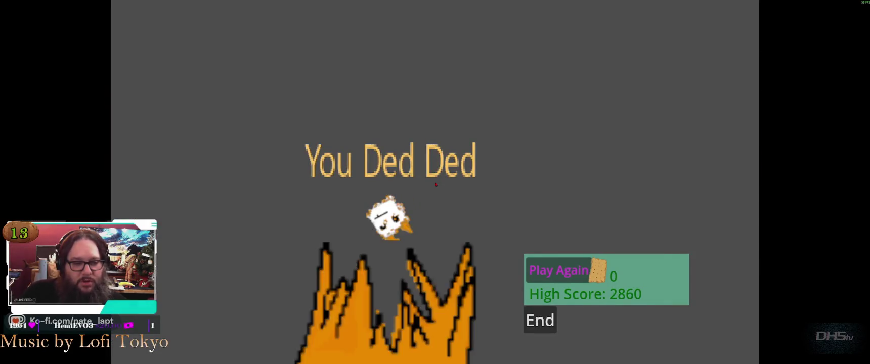
- Restart the level and push right, slashing enemies with the sword along the way
{"action": "key", "text": "Return"}
{"action": "key", "text": "Right"}
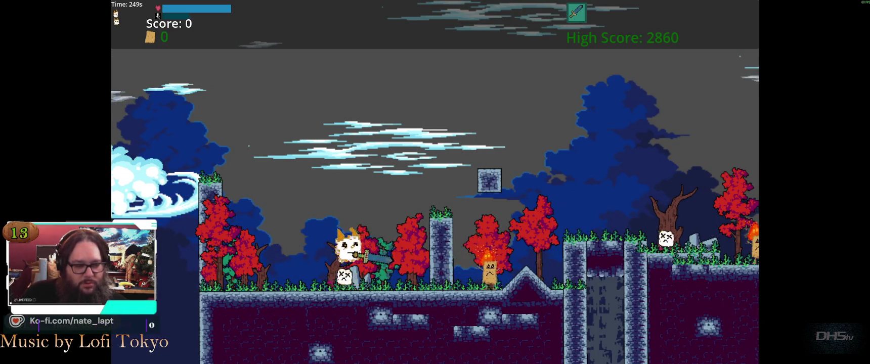
{"action": "key", "text": "x"}
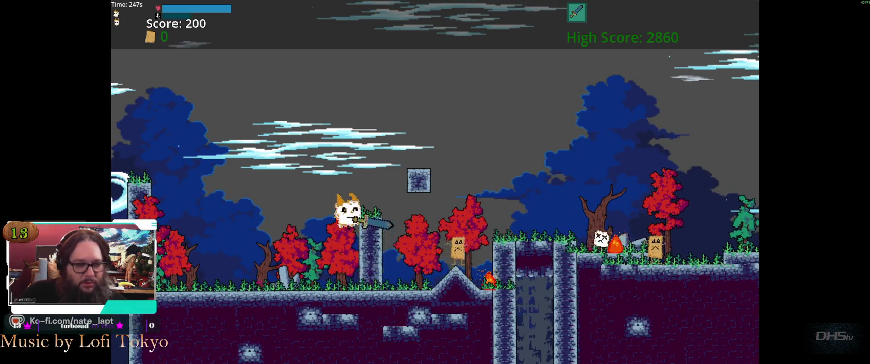
{"action": "key", "text": "Right"}
{"action": "key", "text": "space"}
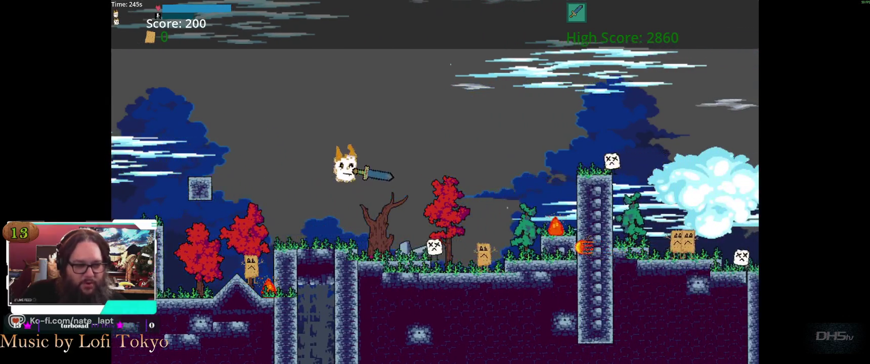
{"action": "key", "text": "x"}
{"action": "key", "text": "Right"}
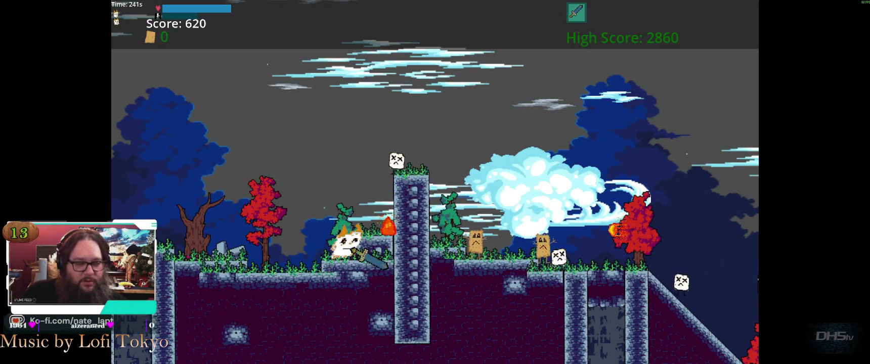
{"action": "key", "text": "Right"}
{"action": "key", "text": "space"}
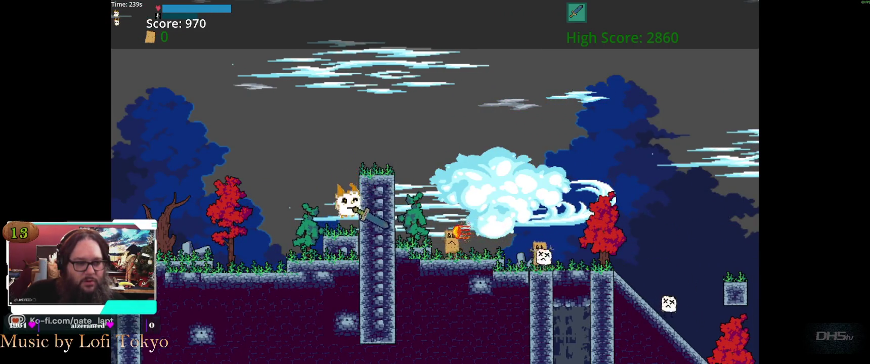
{"action": "key", "text": "Right"}
{"action": "key", "text": "x"}
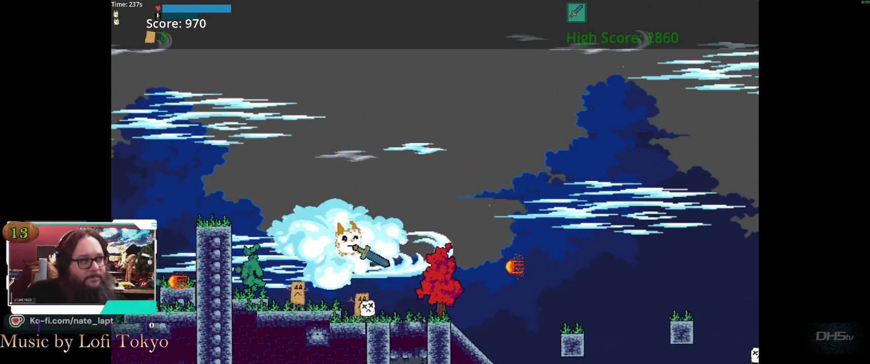
{"action": "key", "text": "Right"}
- Pause and resume, then jump across floating platforms and stone pillars toward the purple cave
{"action": "key", "text": "Escape"}
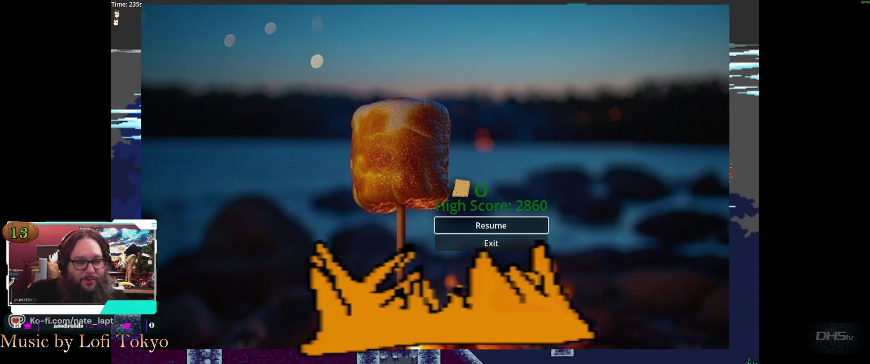
{"action": "key", "text": "Escape"}
{"action": "key", "text": "Right"}
{"action": "key", "text": "Right"}
{"action": "key", "text": "space"}
{"action": "key", "text": "Right"}
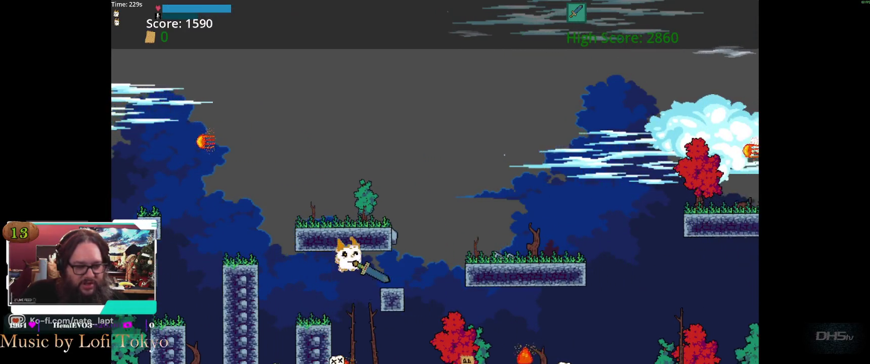
{"action": "key", "text": "Right"}
{"action": "key", "text": "space"}
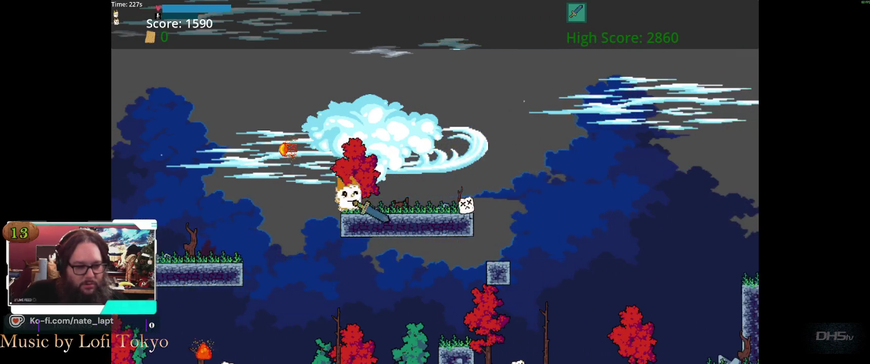
{"action": "key", "text": "Right"}
{"action": "key", "text": "space"}
{"action": "key", "text": "Right"}
{"action": "key", "text": "space"}
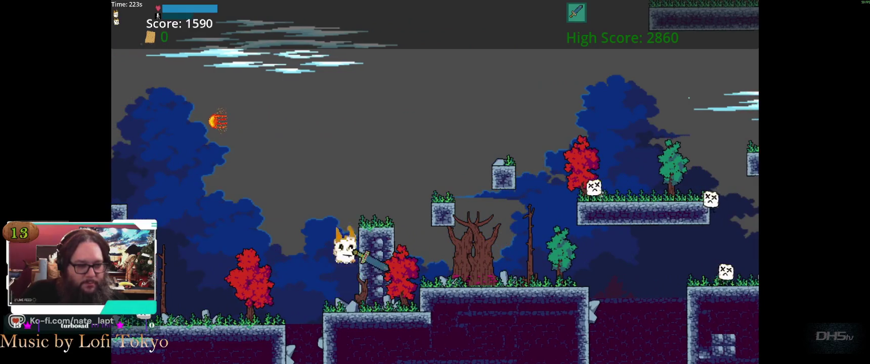
{"action": "key", "text": "Right"}
{"action": "key", "text": "space"}
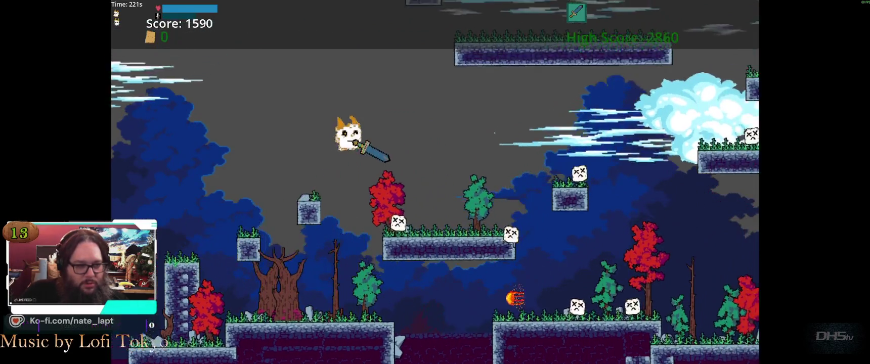
{"action": "key", "text": "Right"}
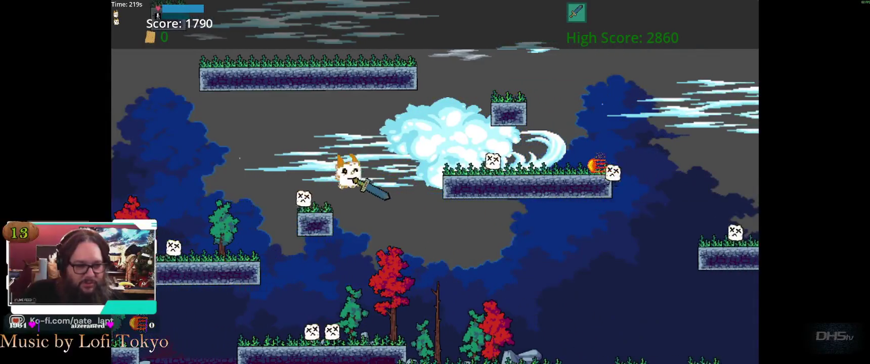
{"action": "key", "text": "Right"}
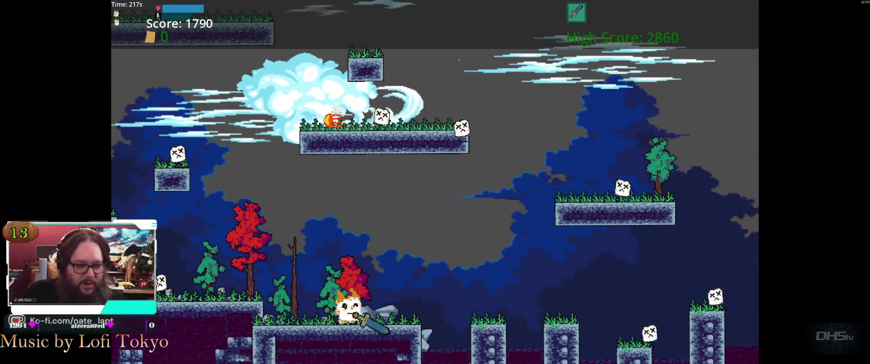
{"action": "key", "text": "Right"}
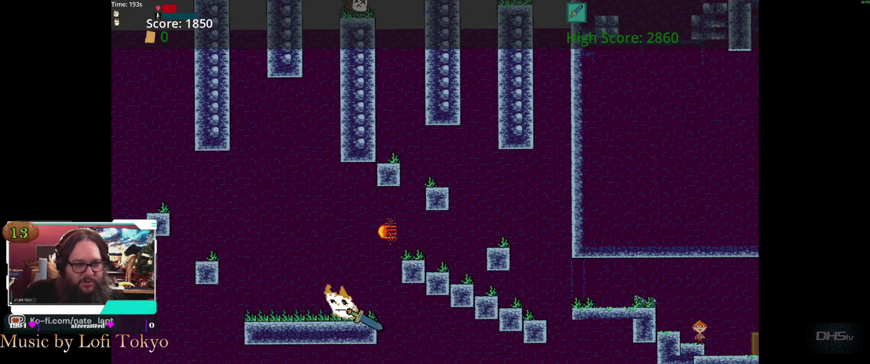
- Climb the ledge, drop down the steps into the secret room, and enter its door
{"action": "key", "text": "Right"}
{"action": "key", "text": "space"}
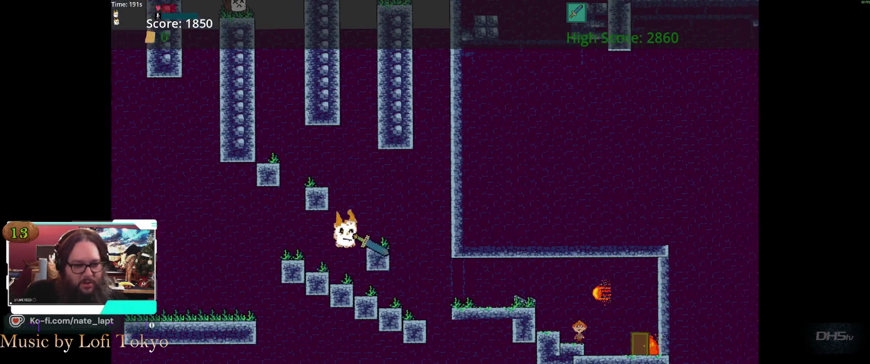
{"action": "key", "text": "Right"}
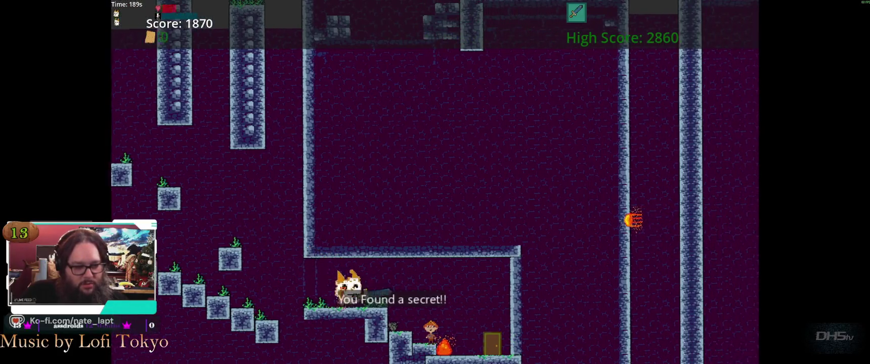
{"action": "key", "text": "Right"}
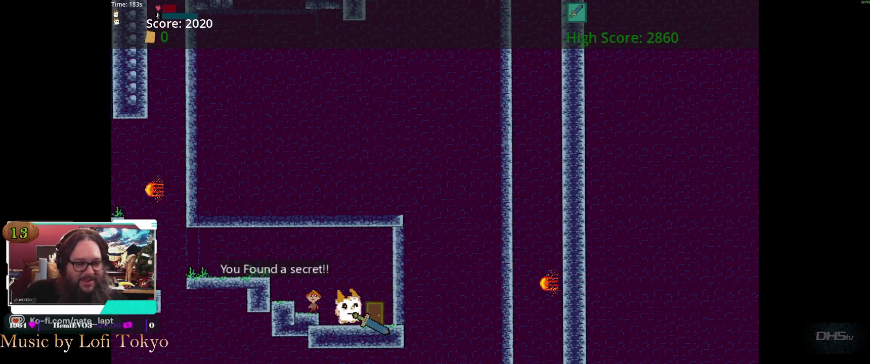
{"action": "key", "text": "Up"}
{"action": "key", "text": "Left"}
{"action": "key", "text": "Left"}
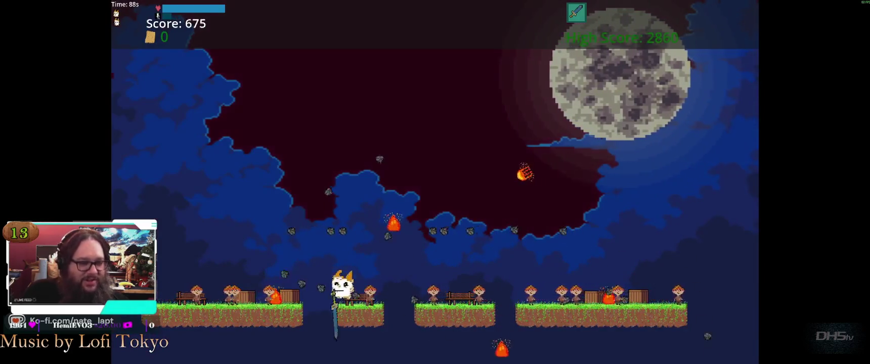
- Jump between the bonus level's platforms slashing enemies and grab a scroll
{"action": "key", "text": "Up"}
{"action": "key", "text": "Left"}
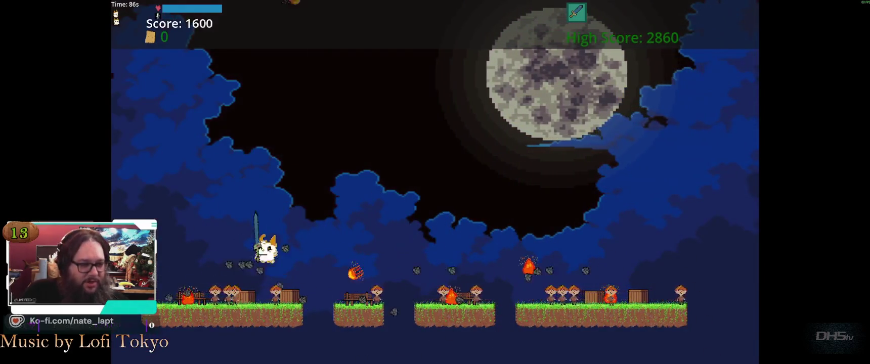
{"action": "key", "text": "Up"}
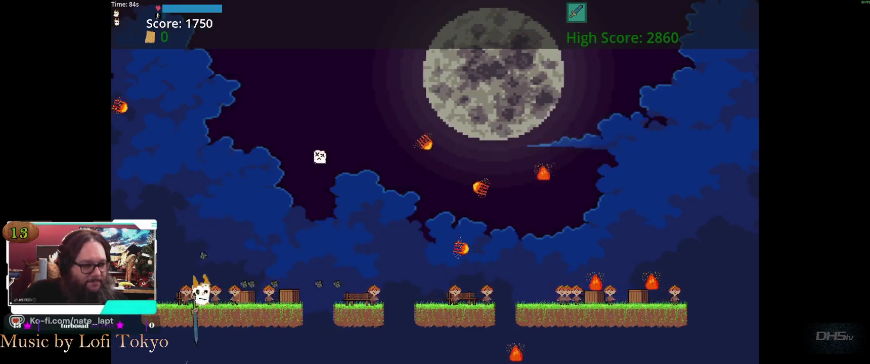
{"action": "key", "text": "Right"}
{"action": "key", "text": "Right"}
{"action": "key", "text": "Up"}
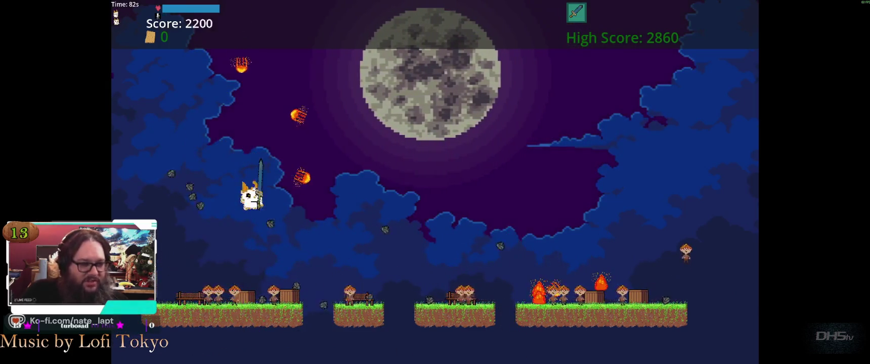
{"action": "key", "text": "Right"}
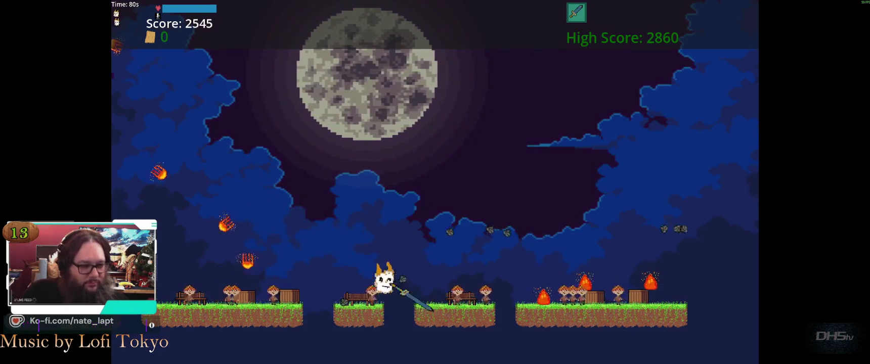
{"action": "key", "text": "Up"}
{"action": "key", "text": "Up"}
{"action": "key", "text": "Right"}
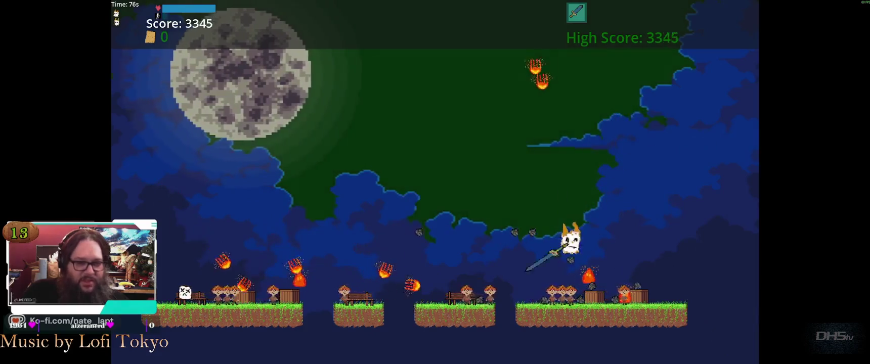
{"action": "key", "text": "Up"}
{"action": "key", "text": "Up"}
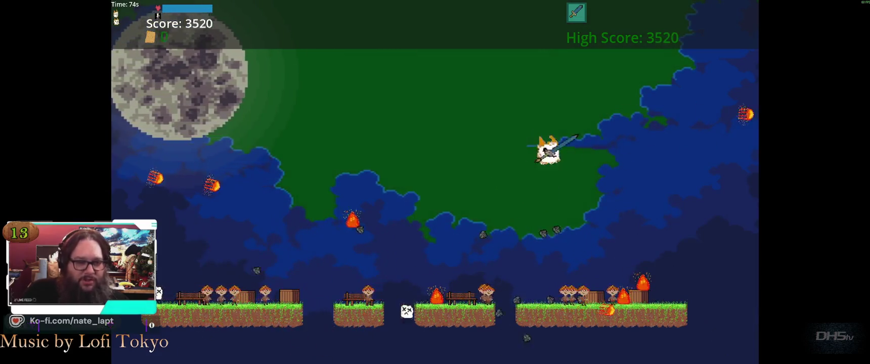
{"action": "key", "text": "Right"}
{"action": "key", "text": "Up"}
{"action": "key", "text": "Right"}
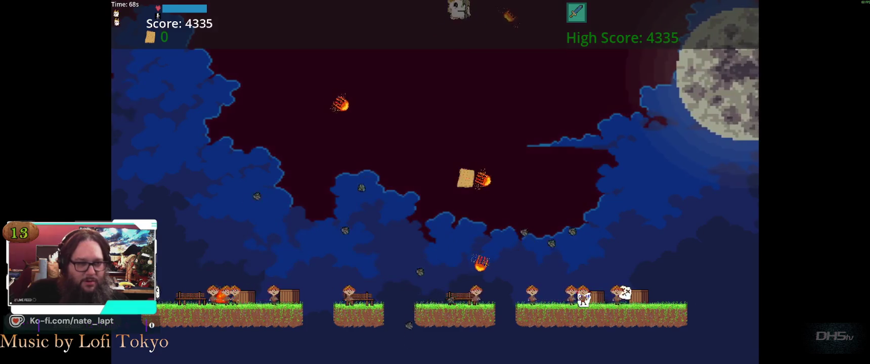
{"action": "key", "text": "Left"}
{"action": "key", "text": "Up"}
{"action": "key", "text": "Right"}
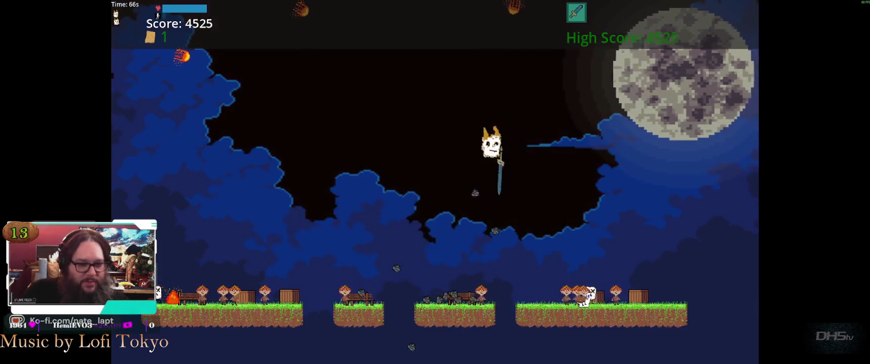
{"action": "key", "text": "Up"}
{"action": "key", "text": "Right"}
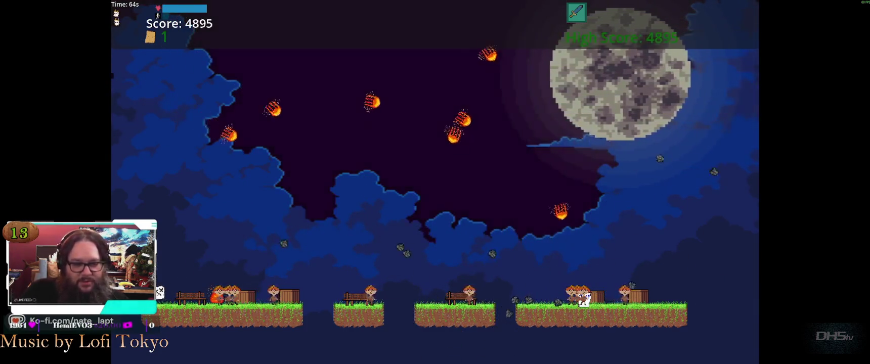
{"action": "key", "text": "space"}
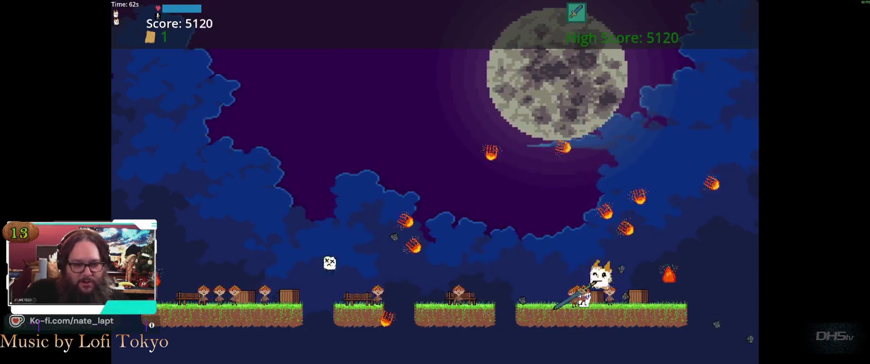
- Fly around the moonlit sky dodging falling meteors and land to grab another scroll
{"action": "key", "text": "Left"}
{"action": "key", "text": "Up"}
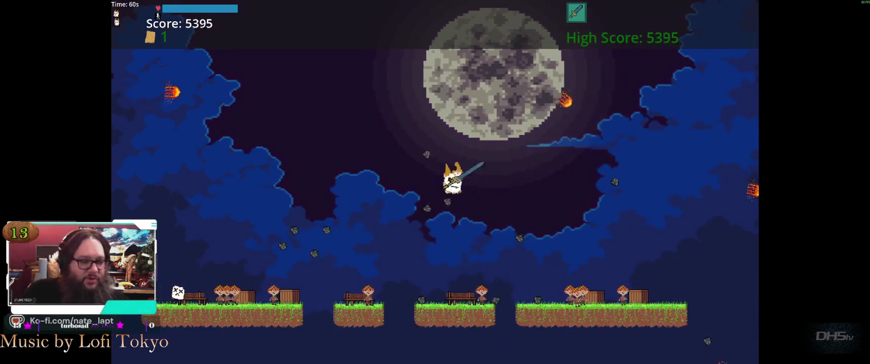
{"action": "key", "text": "Left"}
{"action": "key", "text": "Up"}
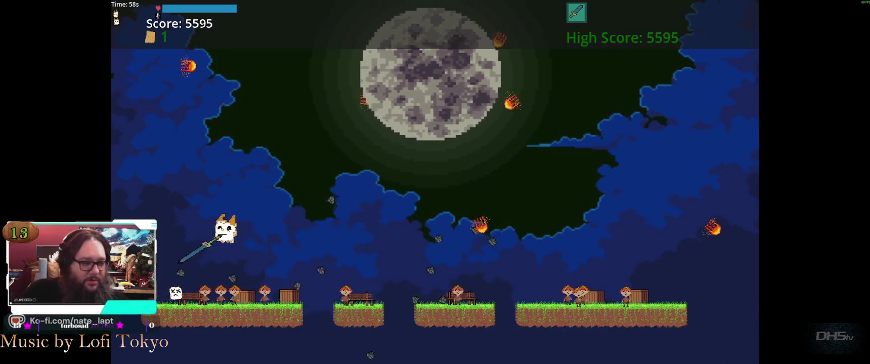
{"action": "key", "text": "Left"}
{"action": "key", "text": "Up"}
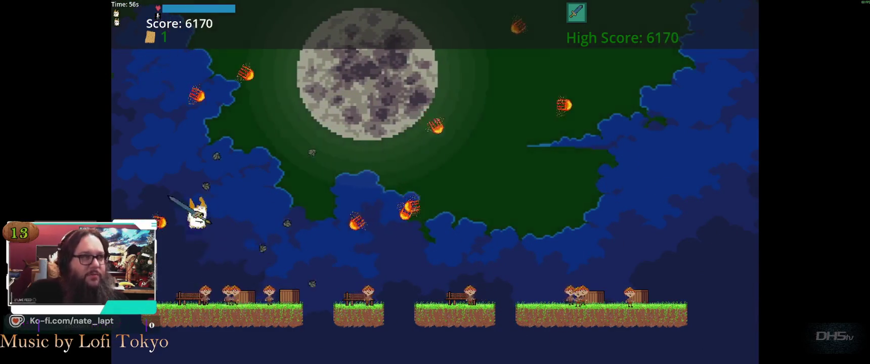
{"action": "key", "text": "Right"}
{"action": "key", "text": "Up"}
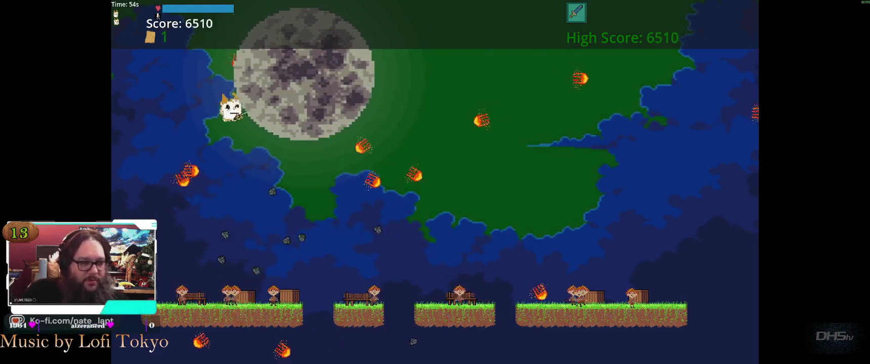
{"action": "key", "text": "Right"}
{"action": "key", "text": "Left"}
{"action": "key", "text": "Up"}
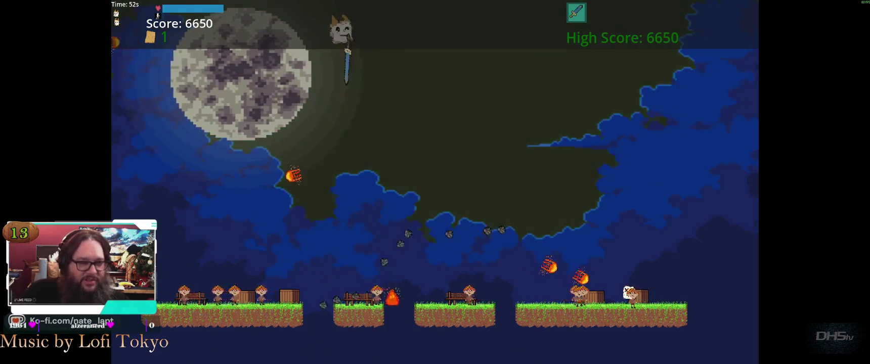
{"action": "key", "text": "Right"}
{"action": "key", "text": "Up"}
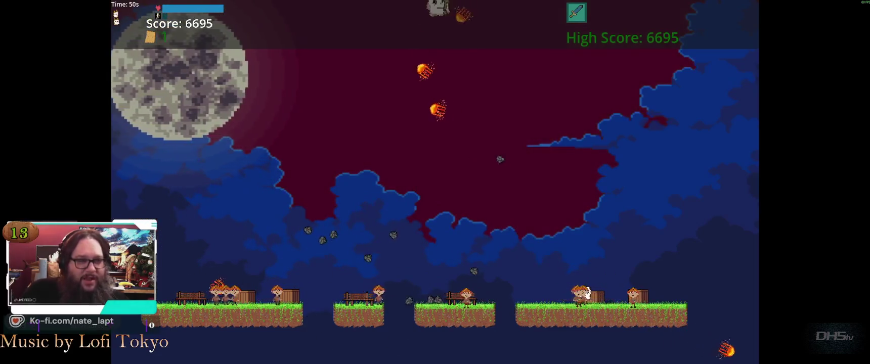
{"action": "key", "text": "Right"}
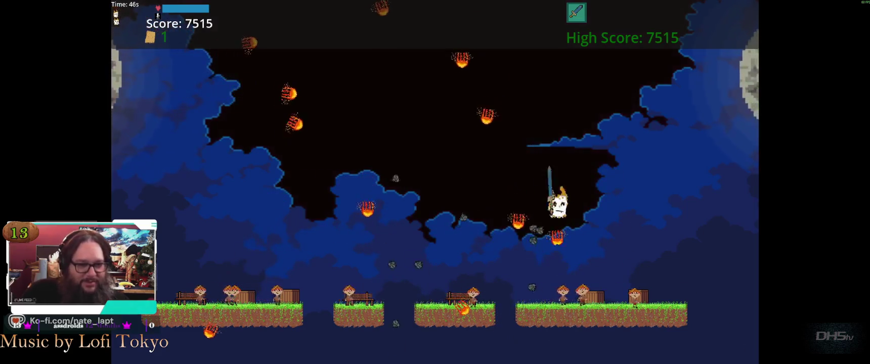
{"action": "key", "text": "Right"}
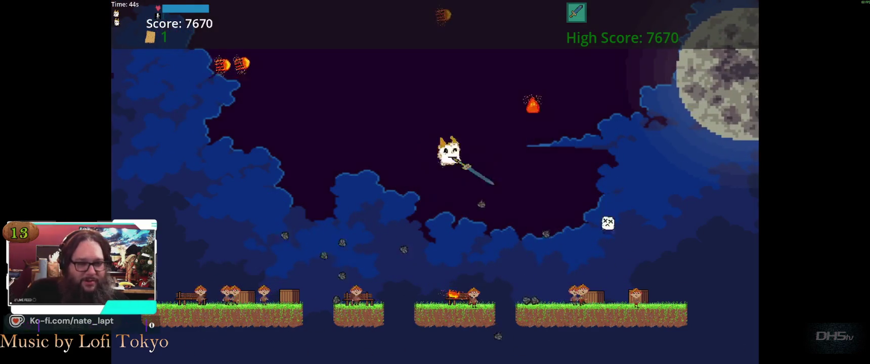
{"action": "key", "text": "Up"}
{"action": "key", "text": "Right"}
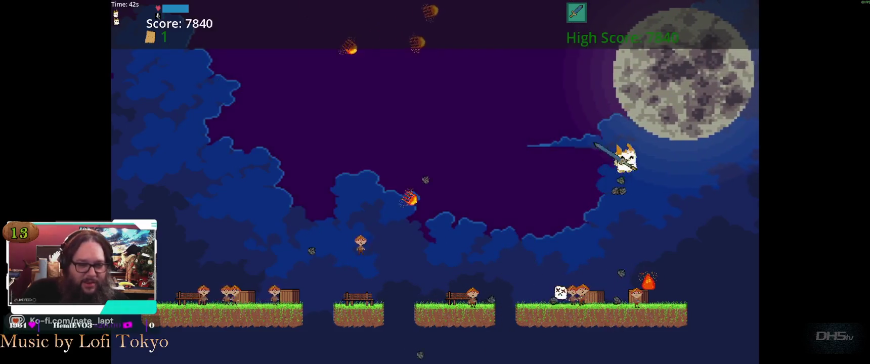
{"action": "key", "text": "Left"}
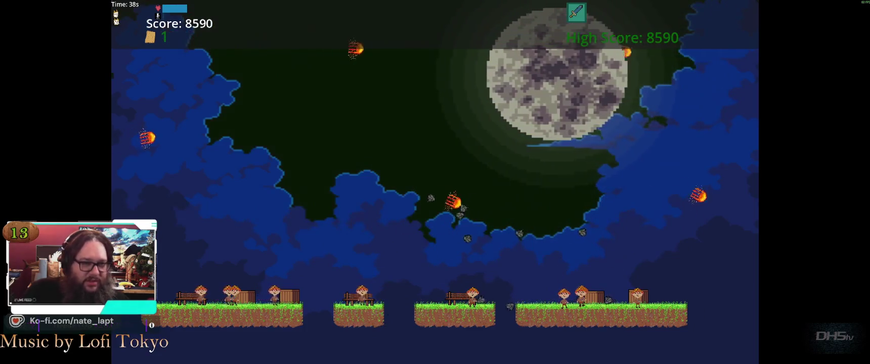
{"action": "key", "text": "Right"}
{"action": "key", "text": "Left"}
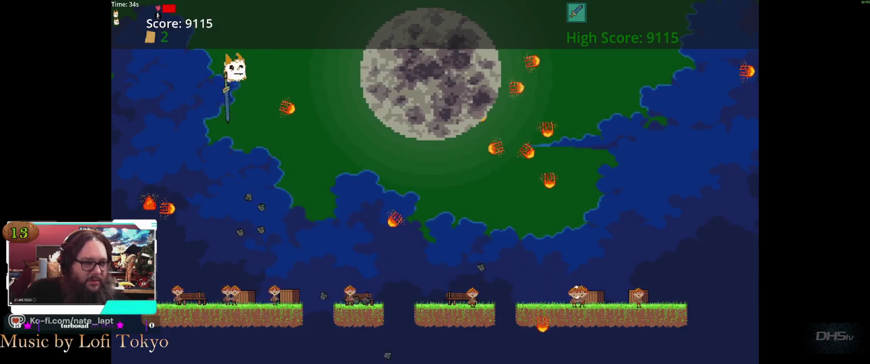
{"action": "key", "text": "Right"}
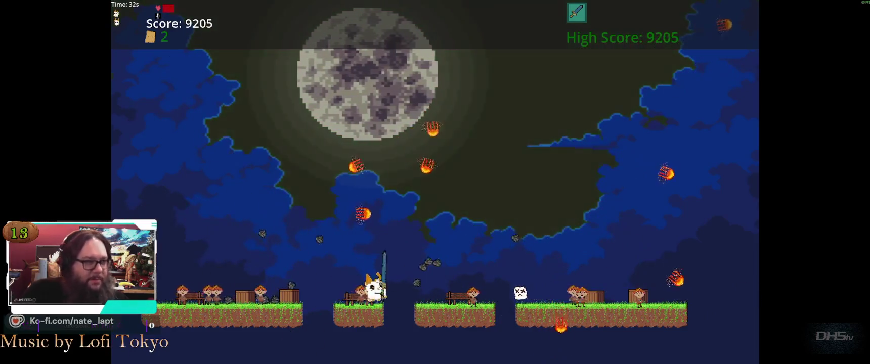
{"action": "key", "text": "Up"}
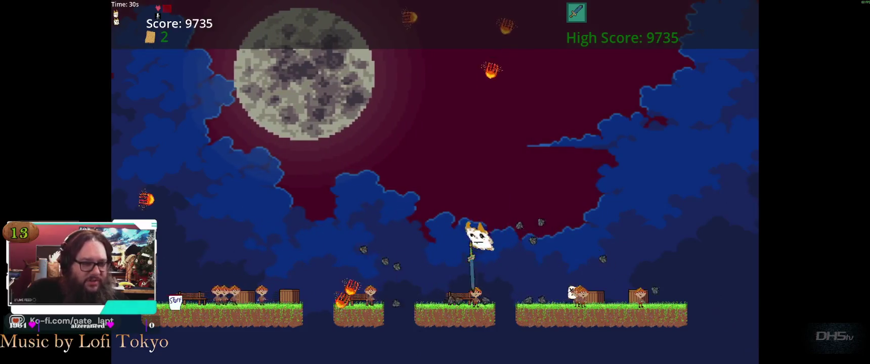
{"action": "key", "text": "Left"}
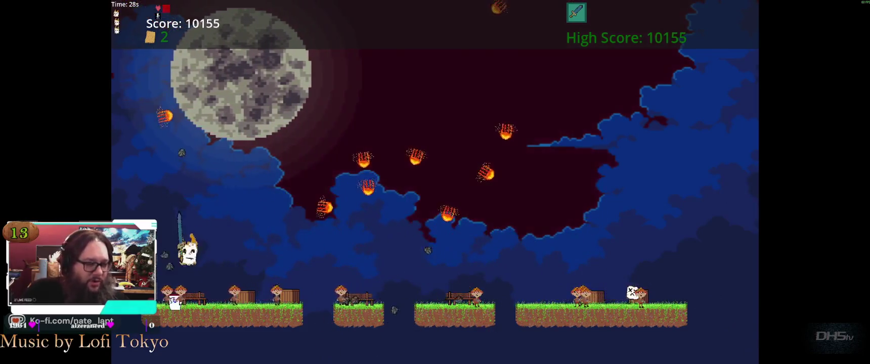
{"action": "key", "text": "Up"}
- Keep dodging meteors mid-air until the bonus level's timer runs out
{"action": "key", "text": "Right"}
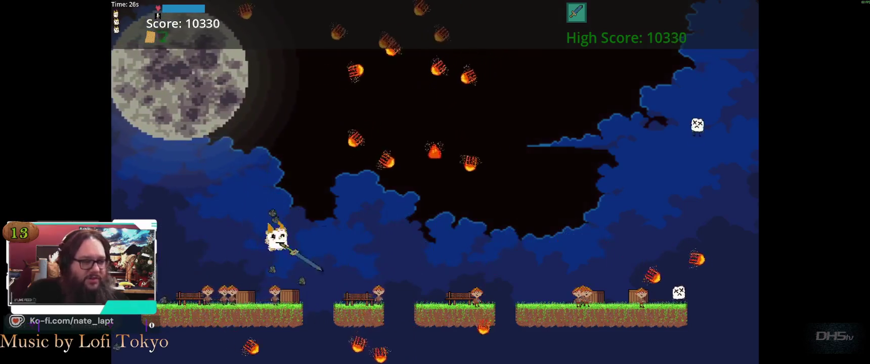
{"action": "key", "text": "Right"}
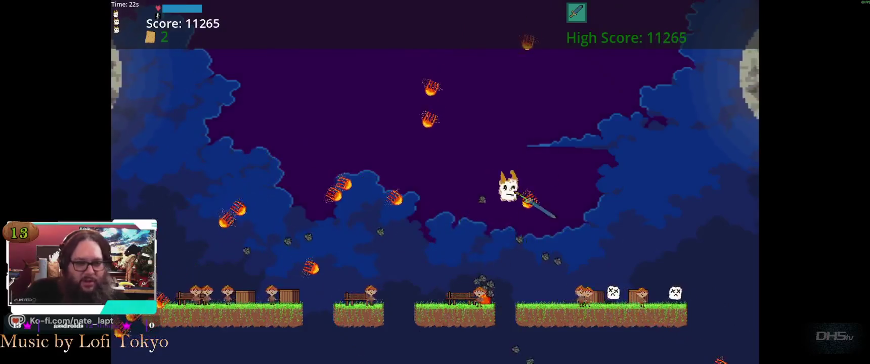
{"action": "key", "text": "Up"}
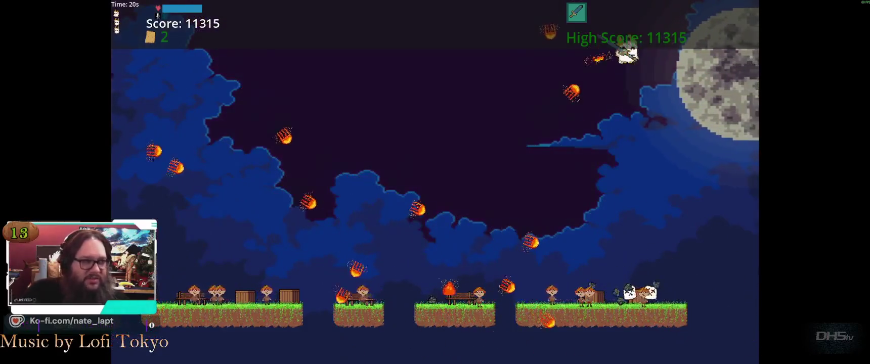
{"action": "key", "text": "Left"}
{"action": "key", "text": "Up"}
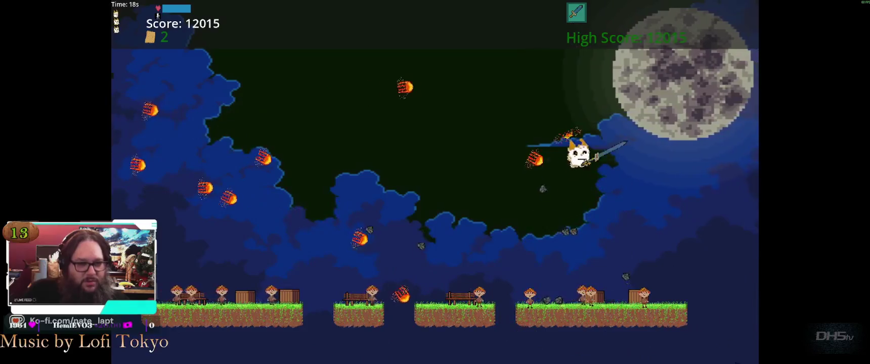
{"action": "key", "text": "Left"}
{"action": "key", "text": "Up"}
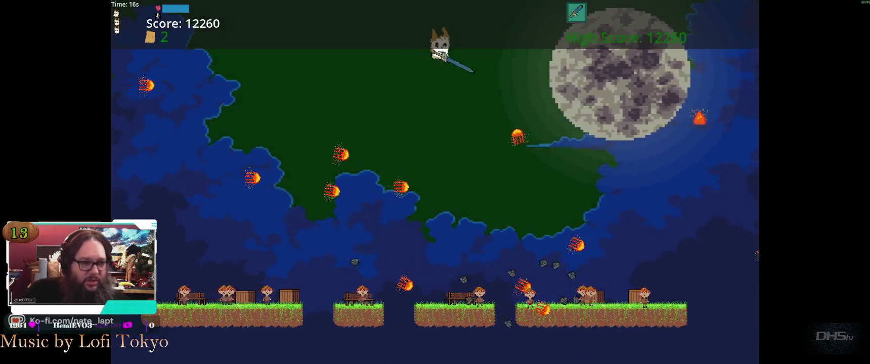
{"action": "key", "text": "Up"}
{"action": "key", "text": "Right"}
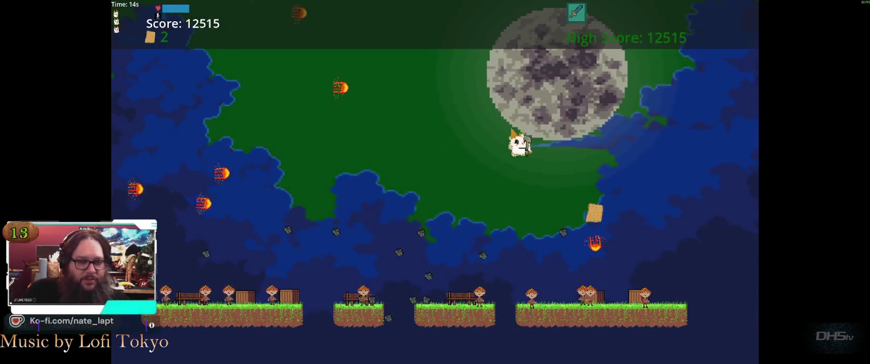
{"action": "key", "text": "Up"}
{"action": "key", "text": "Left"}
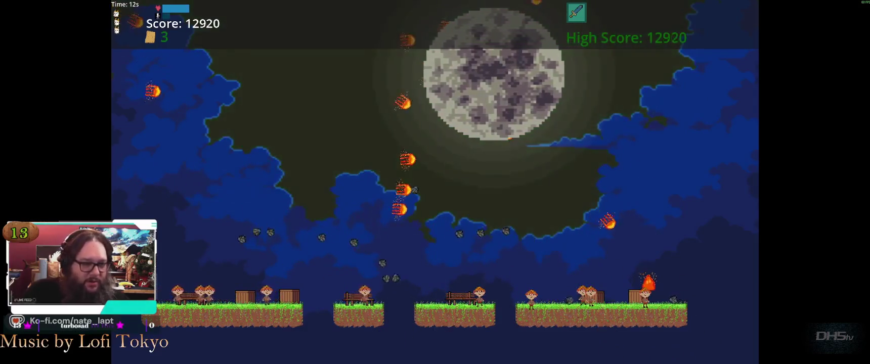
{"action": "key", "text": "Right"}
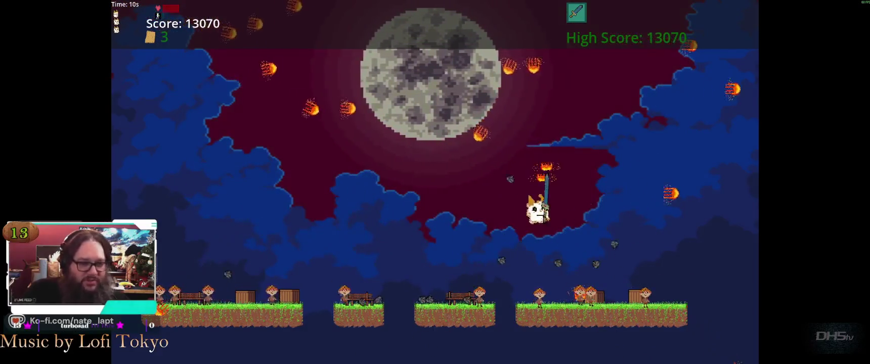
{"action": "key", "text": "Up"}
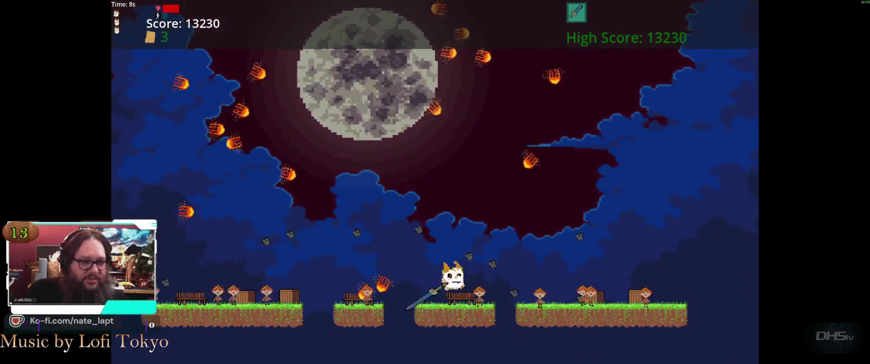
{"action": "key", "text": "Up"}
{"action": "key", "text": "Left"}
{"action": "key", "text": "Left"}
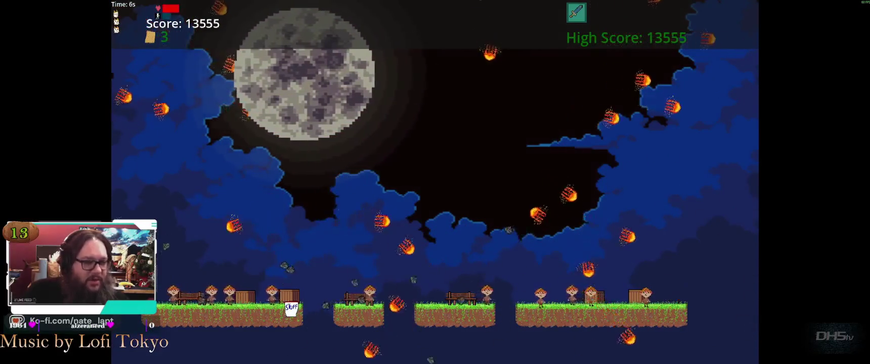
{"action": "key", "text": "Up"}
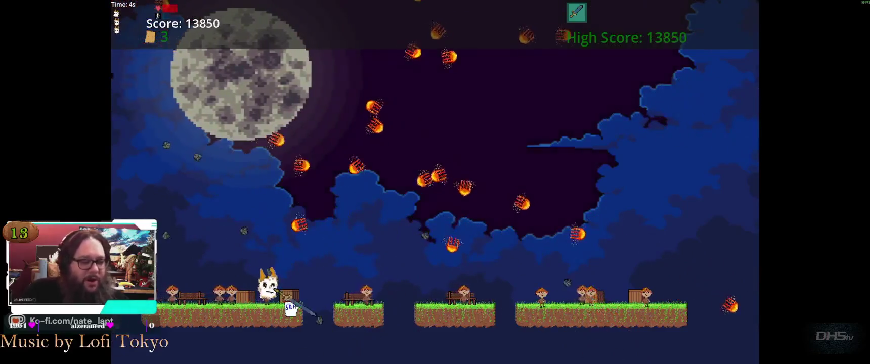
{"action": "key", "text": "Up"}
{"action": "key", "text": "Right"}
{"action": "key", "text": "Left"}
{"action": "key", "text": "Right"}
{"action": "key", "text": "Up"}
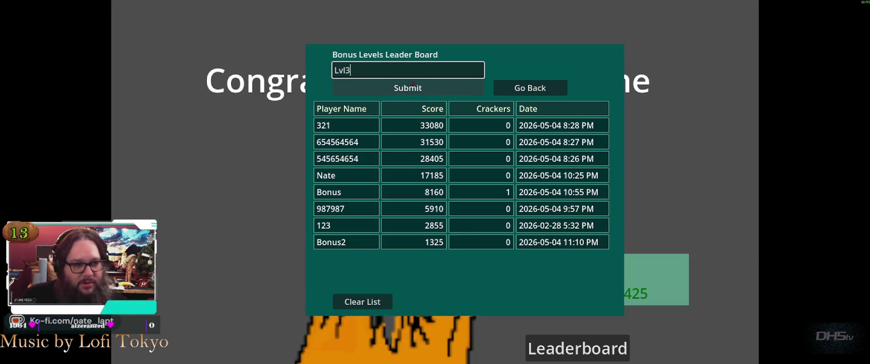
- Submit the Lvl3 score, confirm its 2020 points on the bonus leaderboard, then go back
{"action": "left_click", "coordinate": [412, 84]}
{"action": "left_click", "coordinate": [575, 349]}
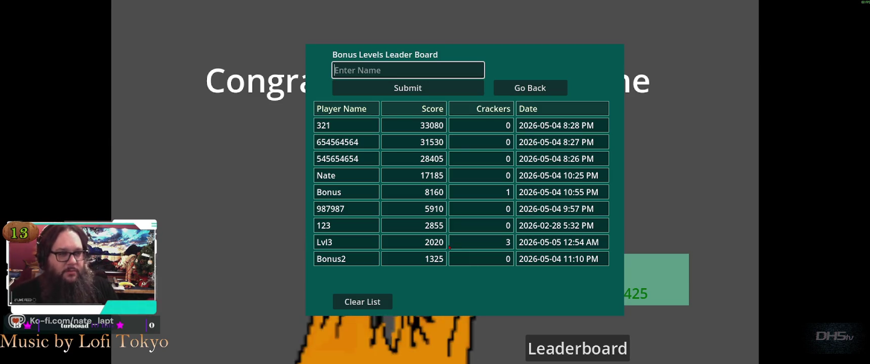
{"action": "key", "text": "Right"}
{"action": "key", "text": "Return"}
{"action": "key", "text": "Down"}
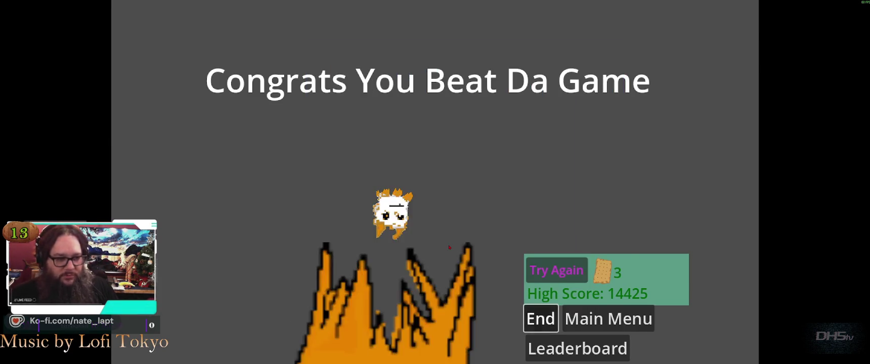
- Choose End to quit to the Godot editor, then relaunch Mello Runner with F5
{"action": "key", "text": "Return"}
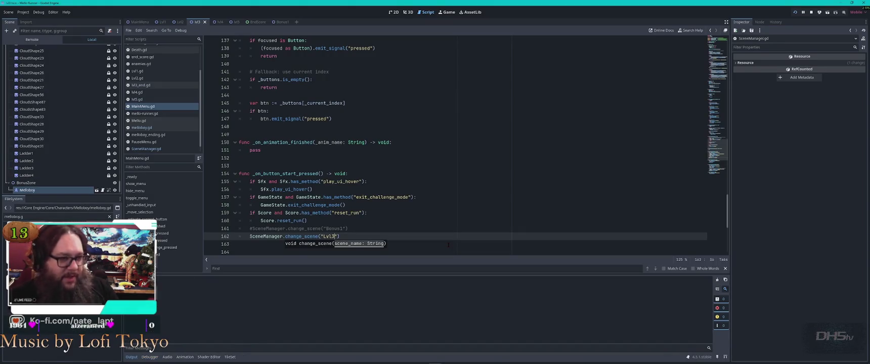
{"action": "key", "text": "F5"}
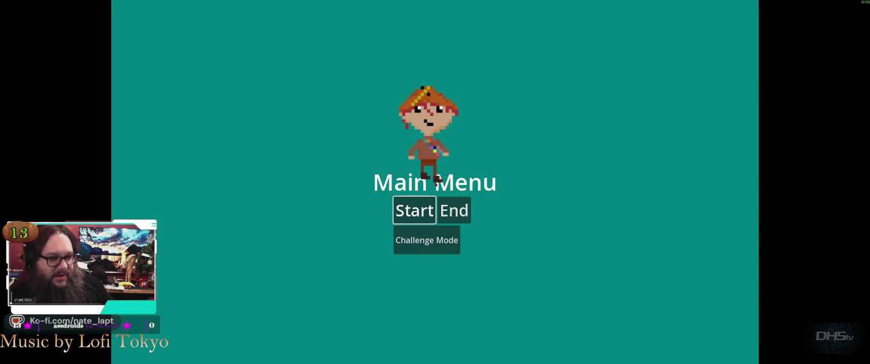
- Start the challenge run, jump right and upward, then dive onto the enemies below
{"action": "key", "text": "Return"}
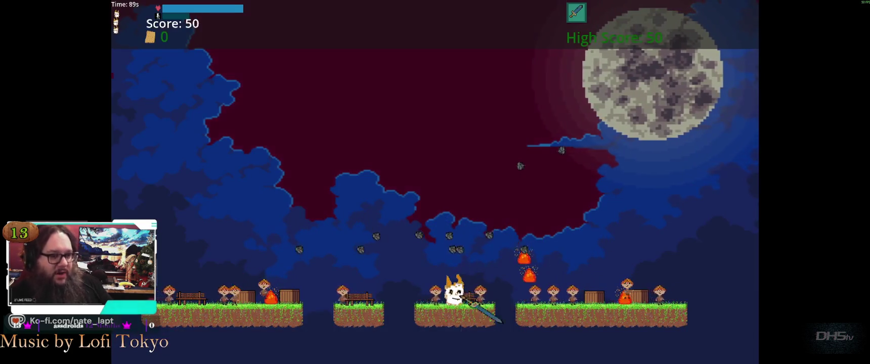
{"action": "key", "text": "space"}
{"action": "key", "text": "Right"}
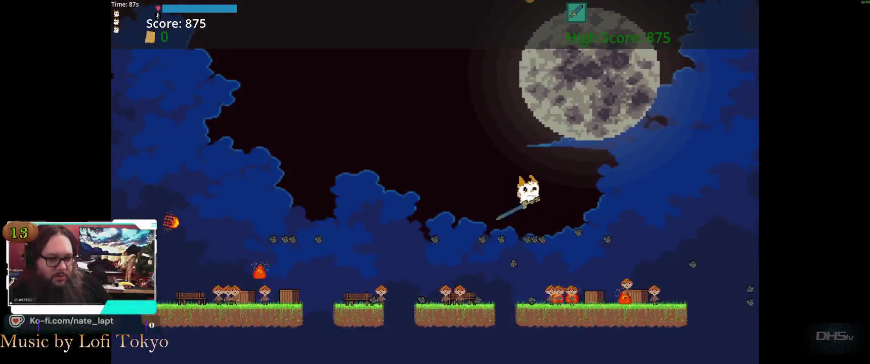
{"action": "key", "text": "space"}
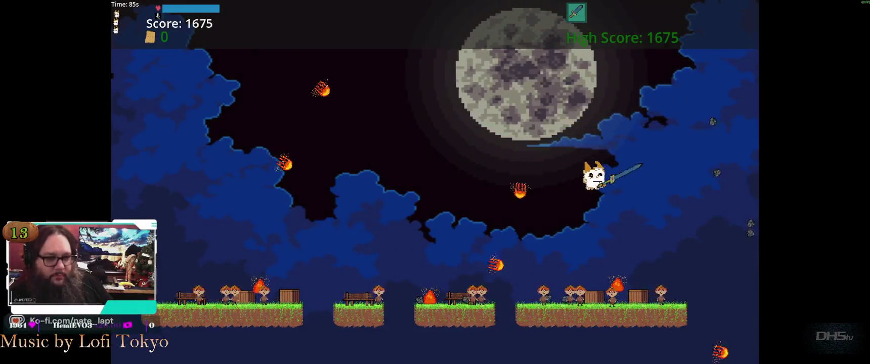
{"action": "key", "text": "space"}
{"action": "key", "text": "space"}
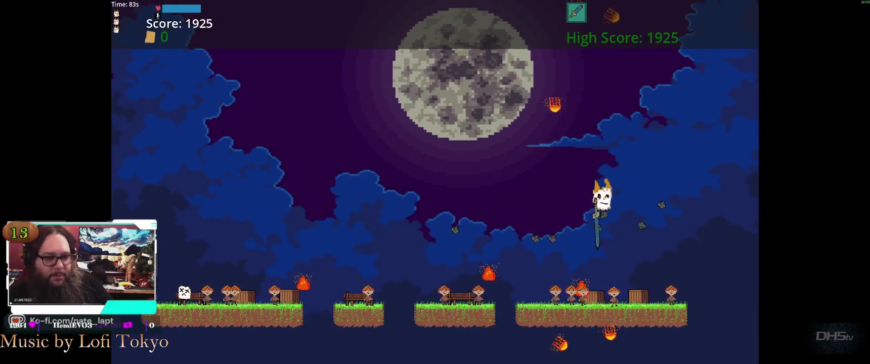
{"action": "key", "text": "space"}
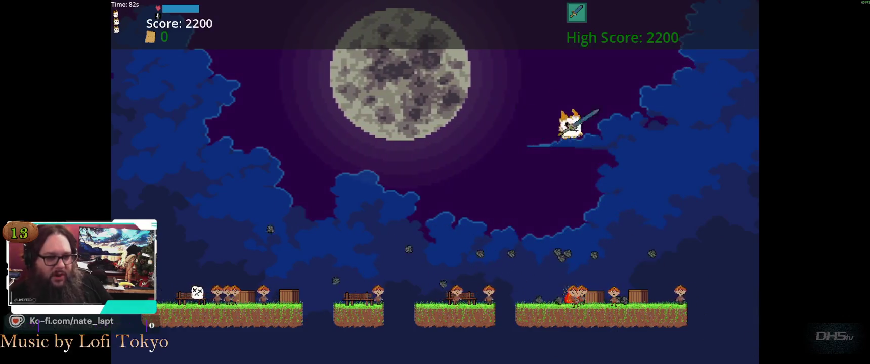
{"action": "key", "text": "Down"}
{"action": "key", "text": "Right"}
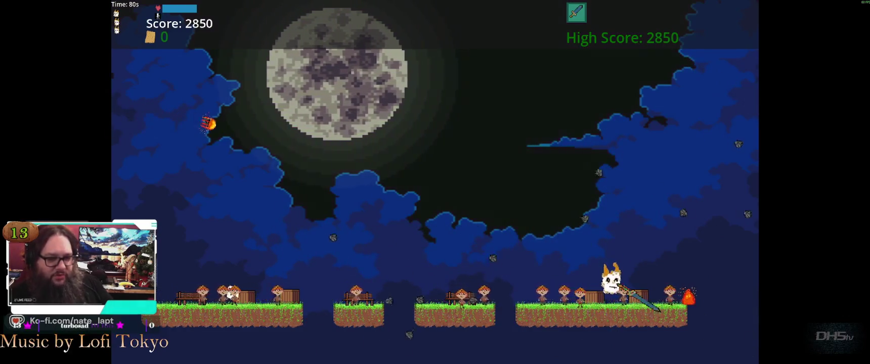
- Leap left across the level, strike the enemies below, then jump back toward the middle
{"action": "key", "text": "space"}
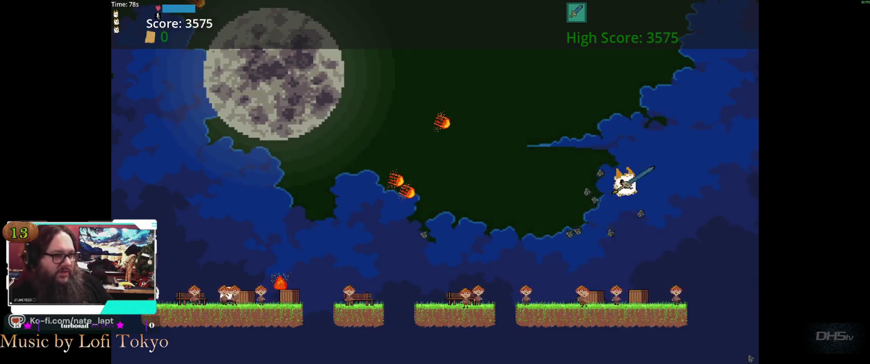
{"action": "key", "text": "space"}
{"action": "key", "text": "Left"}
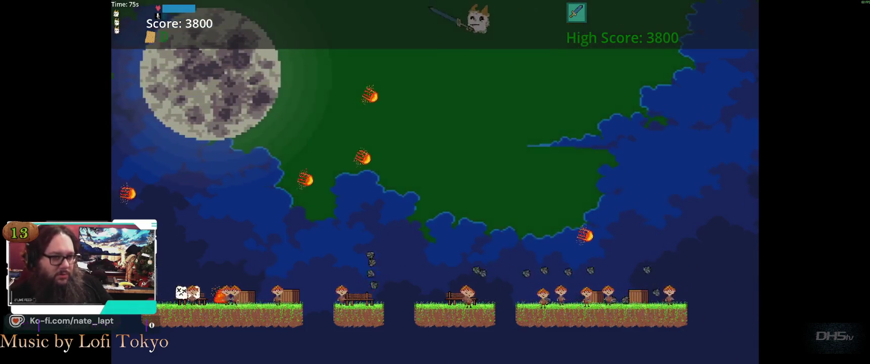
{"action": "key", "text": "Down"}
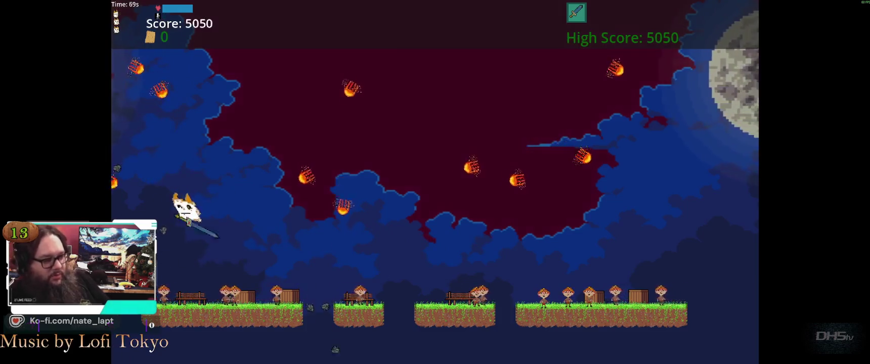
{"action": "key", "text": "space"}
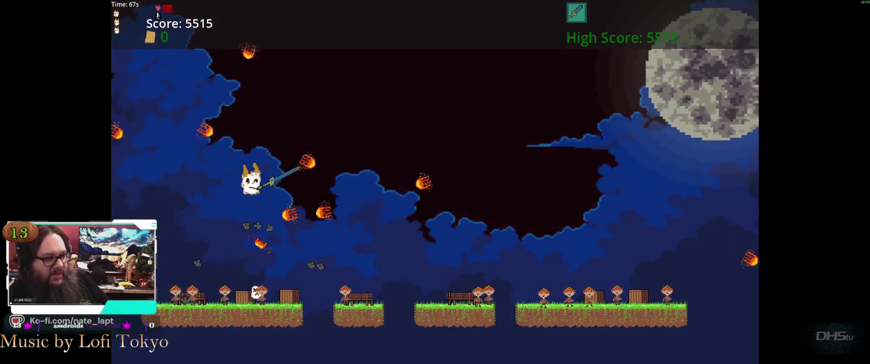
{"action": "key", "text": "space"}
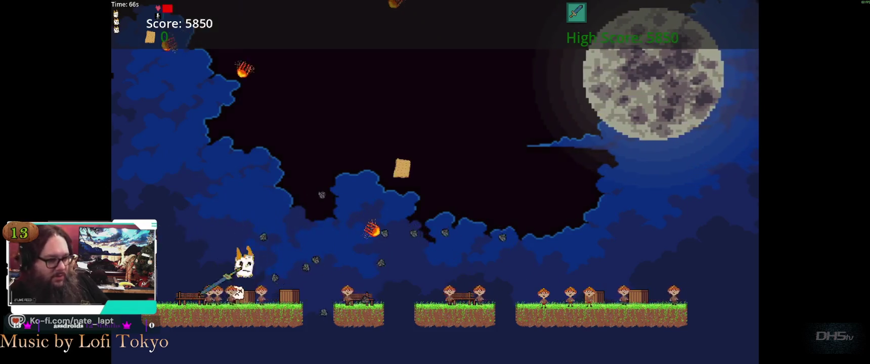
{"action": "key", "text": "space"}
{"action": "key", "text": "space"}
{"action": "key", "text": "Right"}
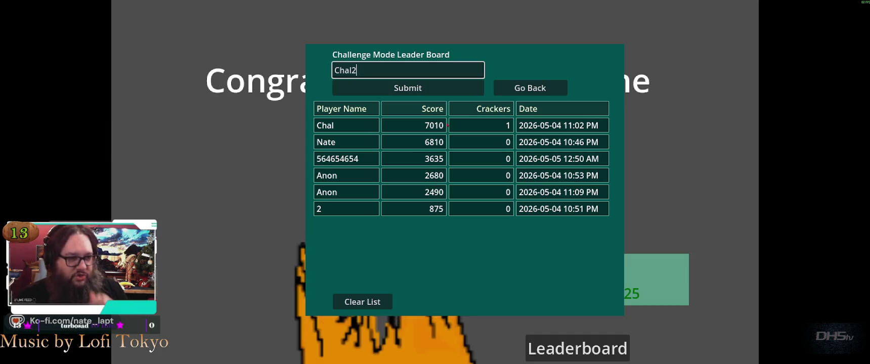
- Submit the 6725 score to the challenge leaderboard, view it, and return to the main menu
{"action": "key", "text": "Return"}
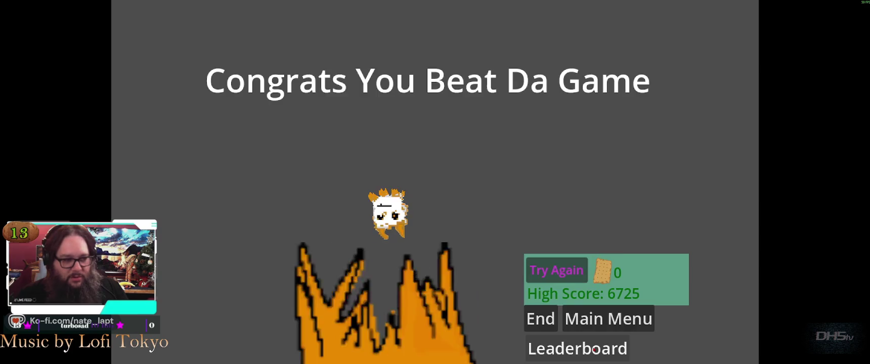
{"action": "left_click", "coordinate": [595, 349]}
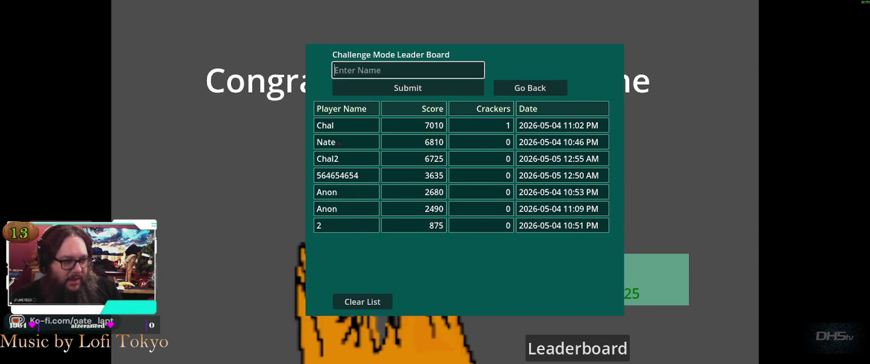
{"action": "left_click", "coordinate": [542, 89]}
{"action": "left_click", "coordinate": [606, 321]}
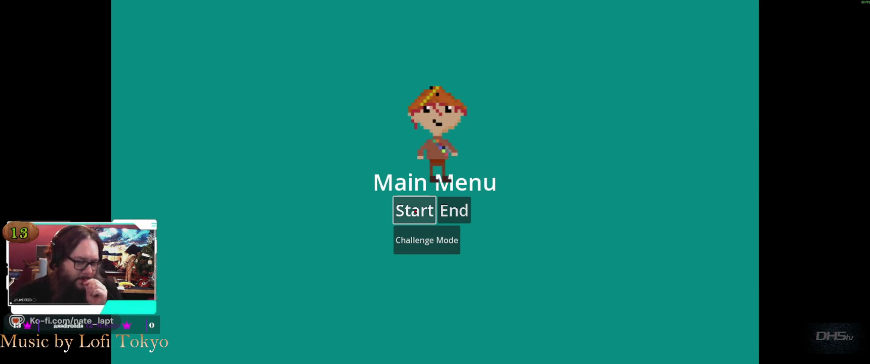
- Start a new challenge run, then close the leaderboard and retry the level
{"action": "left_click", "coordinate": [417, 247]}
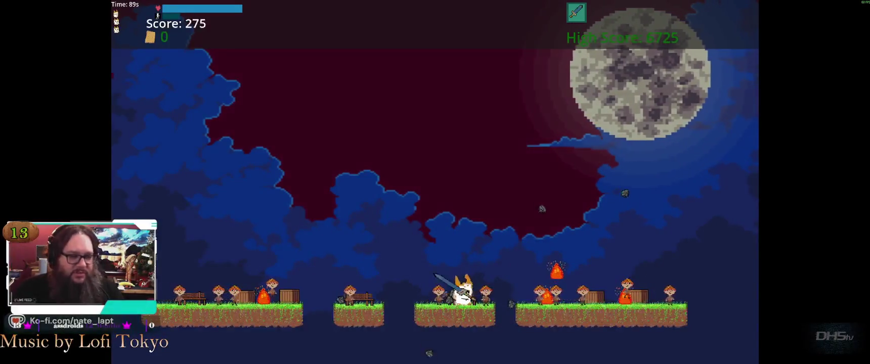
{"action": "key", "text": "space"}
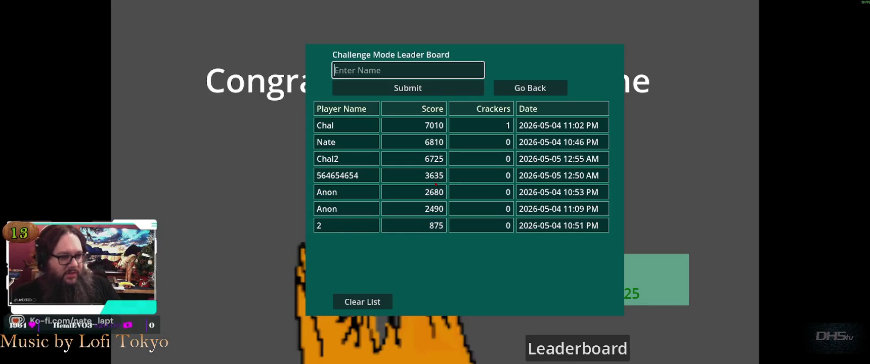
{"action": "key", "text": "Escape"}
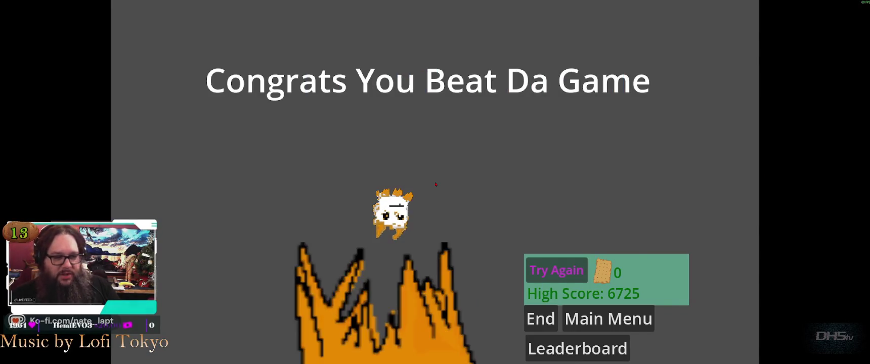
{"action": "key", "text": "Up"}
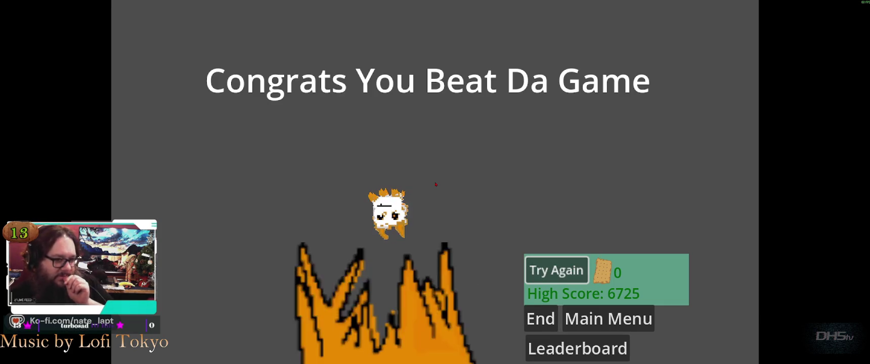
{"action": "key", "text": "Return"}
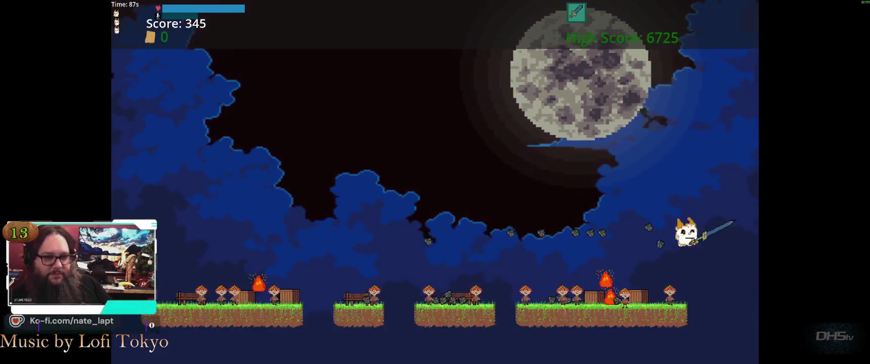
- Dismiss the leaderboard, reopen and close it, then go back to the main menu
{"action": "key", "text": "Return"}
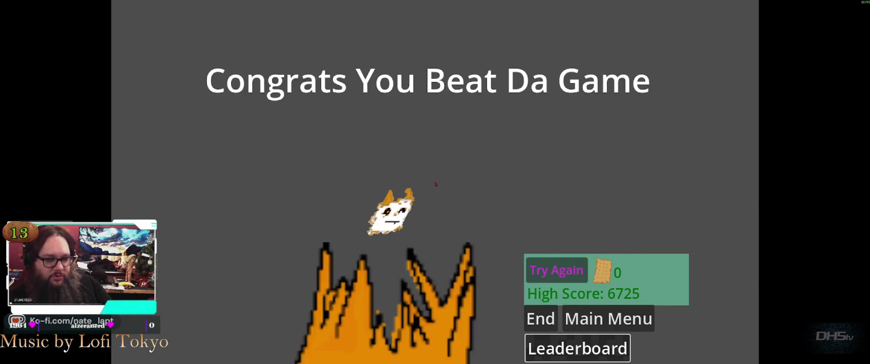
{"action": "key", "text": "Return"}
{"action": "key", "text": "Tab"}
{"action": "key", "text": "Return"}
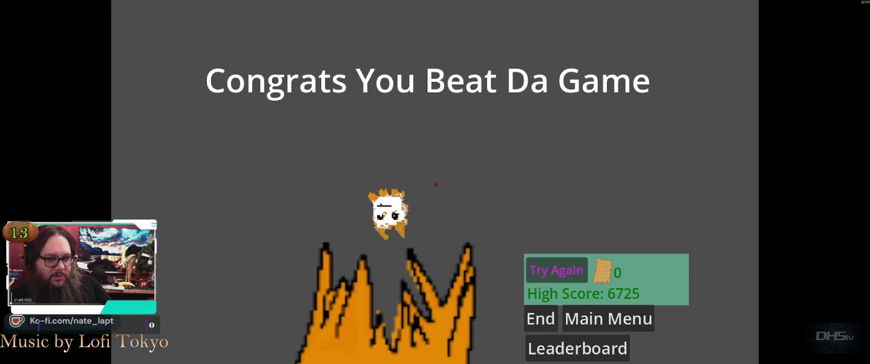
{"action": "key", "text": "Return"}
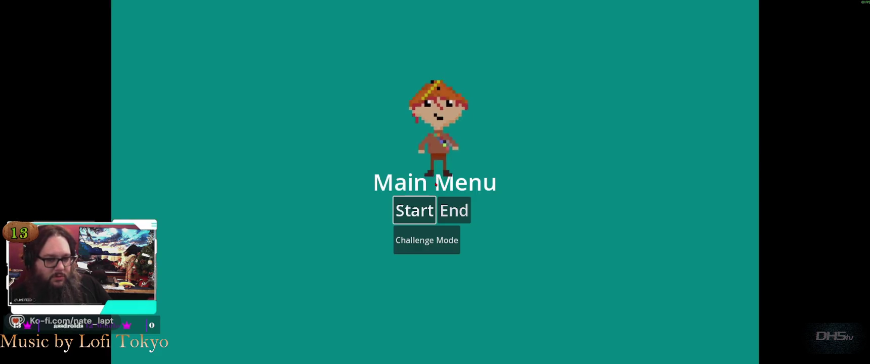
- Start the regular level and run right, defeating enemies and climbing the tall stone pillar
{"action": "key", "text": "Return"}
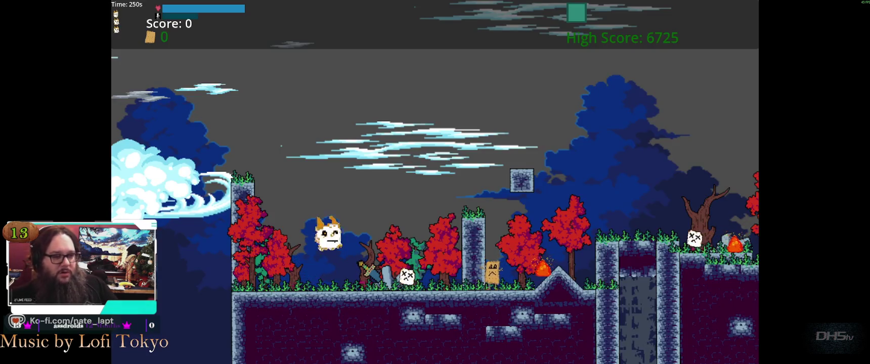
{"action": "key", "text": "Right"}
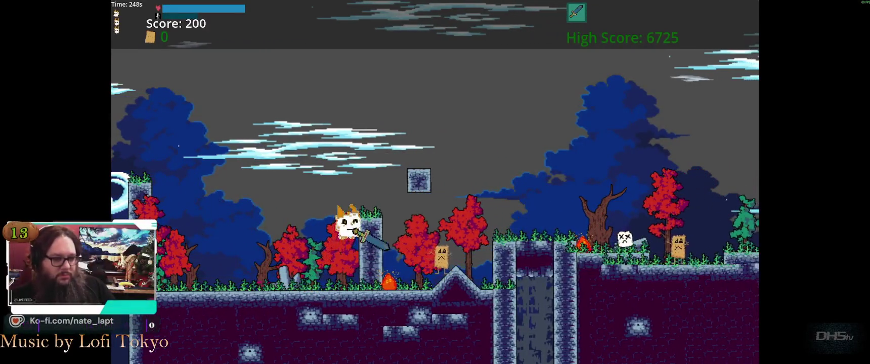
{"action": "key", "text": "Right"}
{"action": "key", "text": "space"}
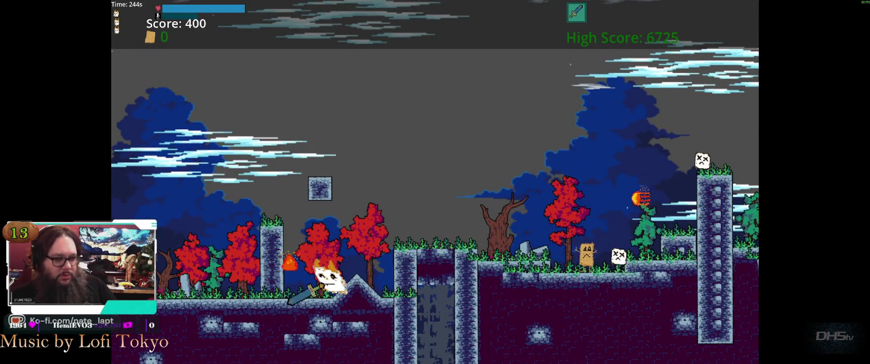
{"action": "key", "text": "Right"}
{"action": "key", "text": "space"}
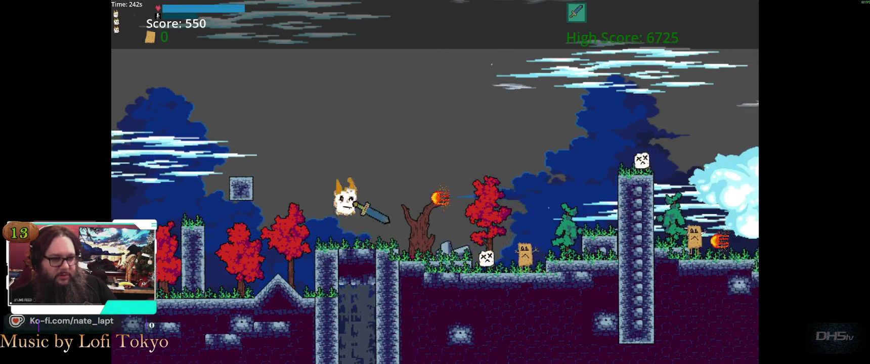
{"action": "key", "text": "Right"}
{"action": "key", "text": "space"}
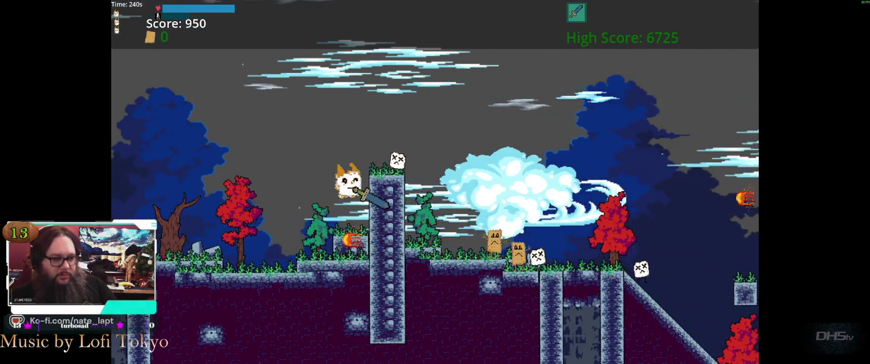
{"action": "key", "text": "Right"}
{"action": "key", "text": "space"}
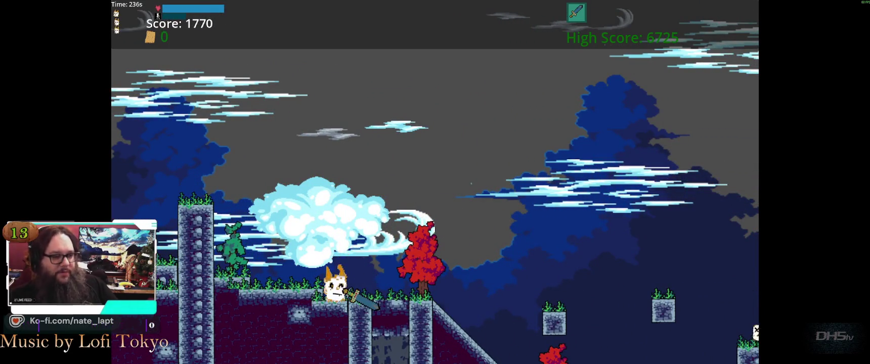
- Hop across the stone block and grass platforms, past the skull enemy and over the gap
{"action": "key", "text": "Right"}
{"action": "key", "text": "space"}
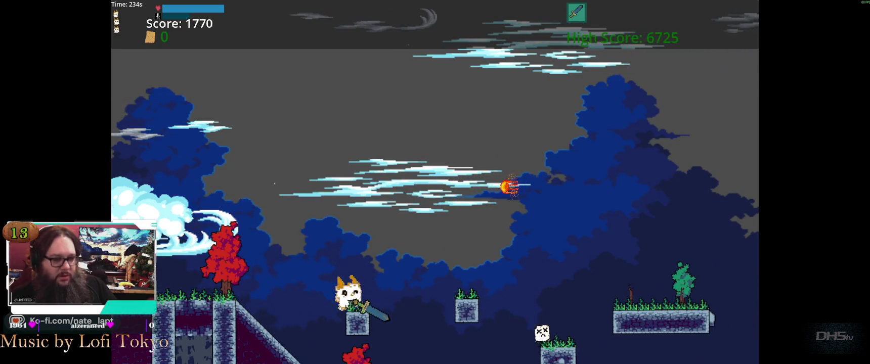
{"action": "key", "text": "Right"}
{"action": "key", "text": "space"}
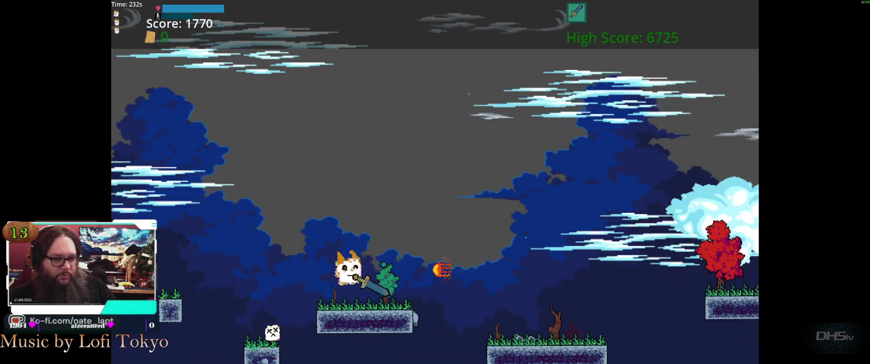
{"action": "key", "text": "Right"}
{"action": "key", "text": "space"}
{"action": "key", "text": "Right"}
{"action": "key", "text": "Right"}
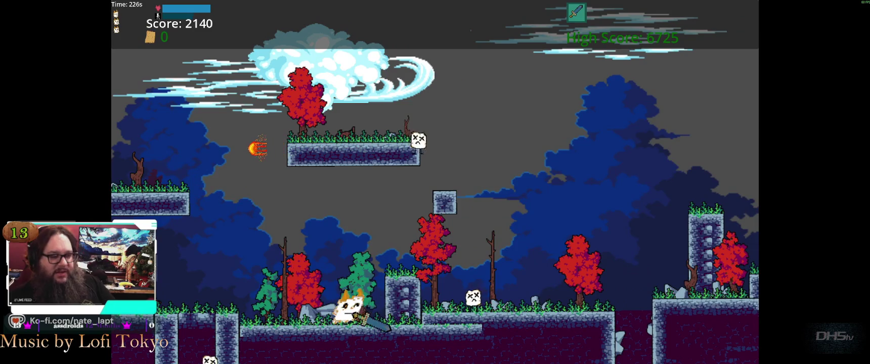
{"action": "key", "text": "Right"}
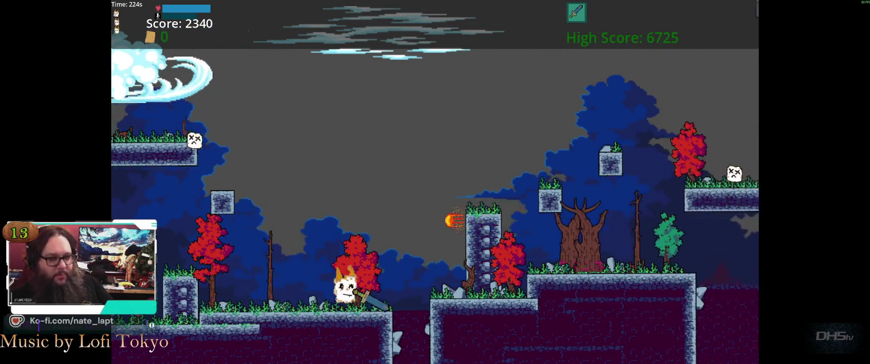
{"action": "key", "text": "Right"}
{"action": "key", "text": "space"}
{"action": "key", "text": "space"}
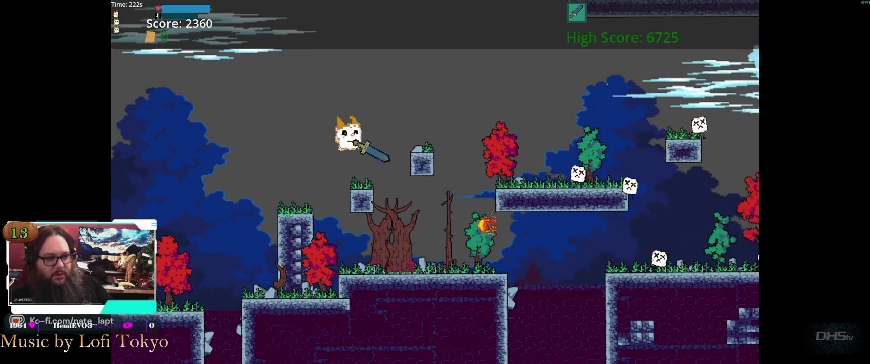
{"action": "key", "text": "Right"}
{"action": "key", "text": "Right"}
{"action": "key", "text": "space"}
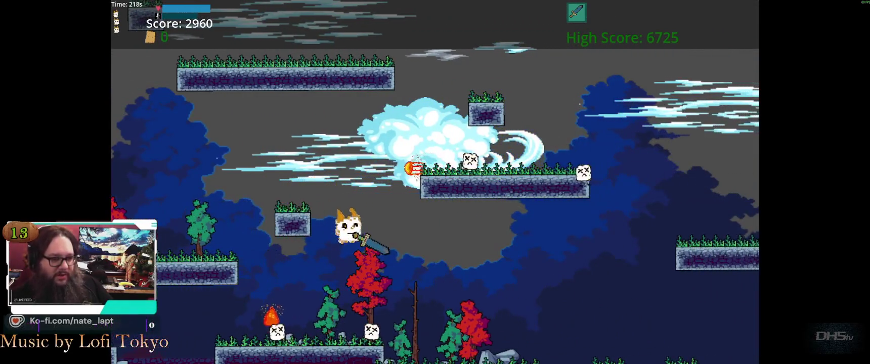
- Drop to the lower platform, climb right, then leap off the higher platform
{"action": "key", "text": "Left"}
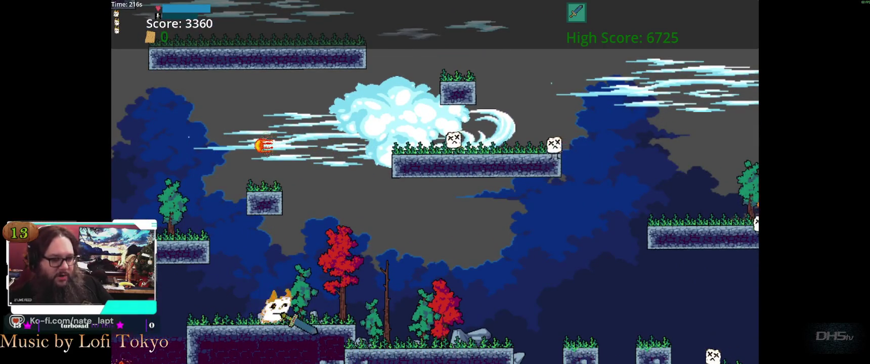
{"action": "key", "text": "Right"}
{"action": "key", "text": "space"}
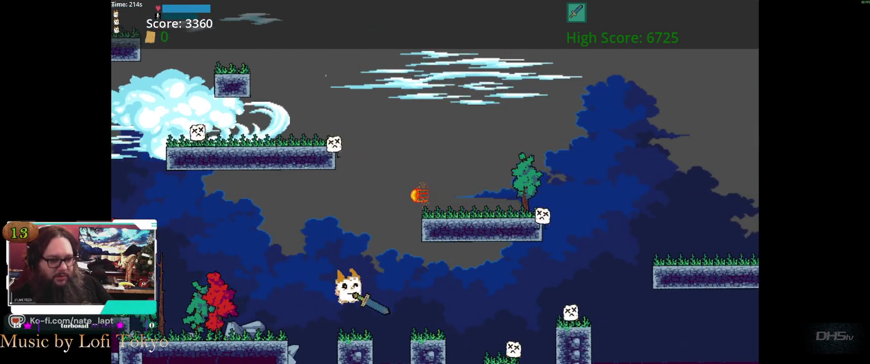
{"action": "key", "text": "Right"}
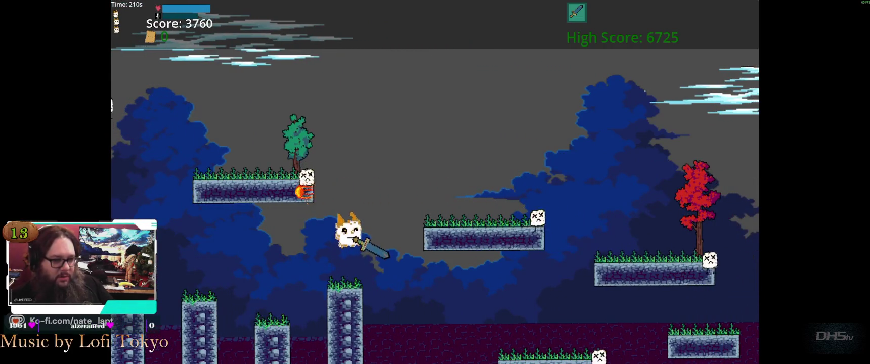
{"action": "key", "text": "space"}
{"action": "key", "text": "Right"}
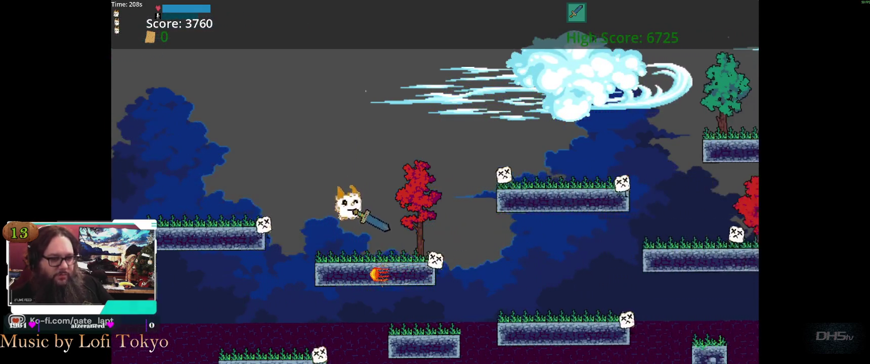
{"action": "key", "text": "Right"}
{"action": "key", "text": "Right"}
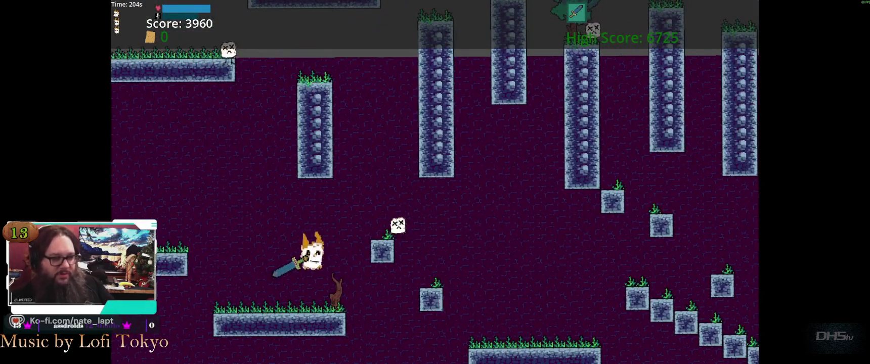
- Stomp the enemy on its block, climb the stepped blocks, and enter the hidden secret area
{"action": "key", "text": "space"}
{"action": "key", "text": "Right"}
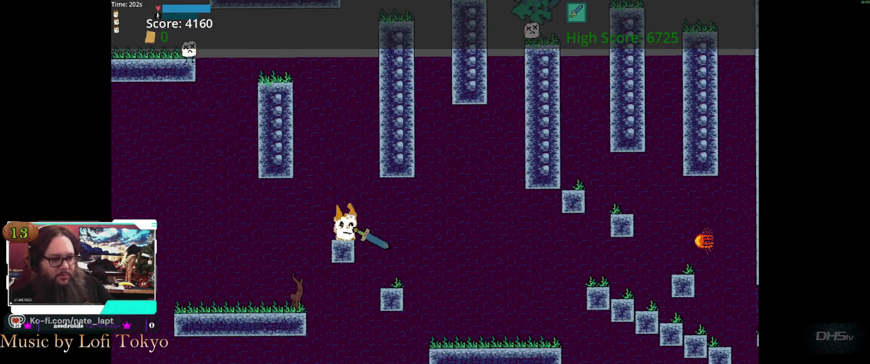
{"action": "key", "text": "space"}
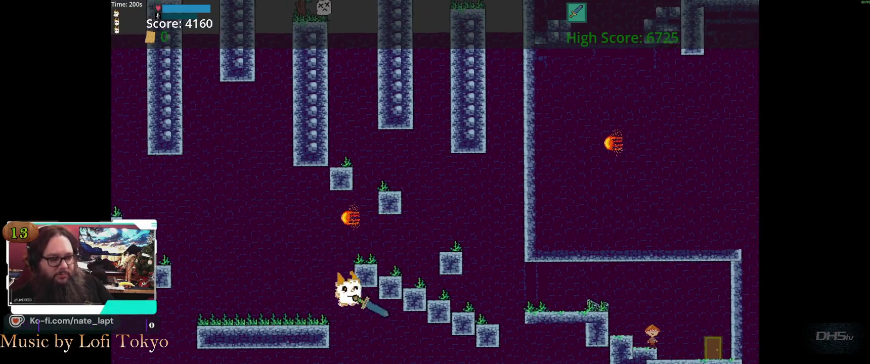
{"action": "key", "text": "Left"}
{"action": "key", "text": "space"}
{"action": "key", "text": "Right"}
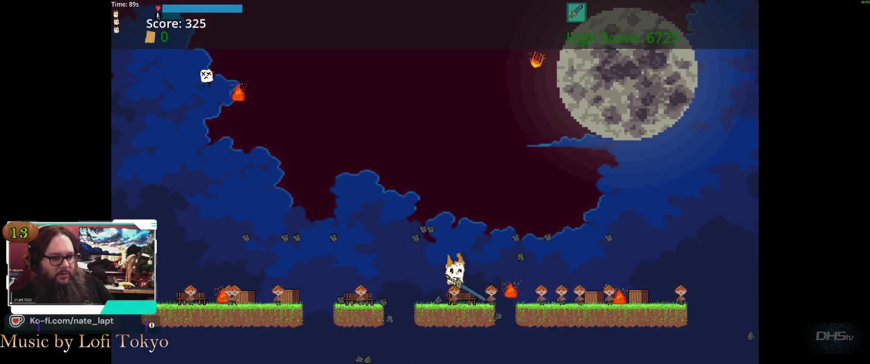
- Fly the cat left and keep rising repeatedly to dodge the opening fireballs
{"action": "key", "text": "Left"}
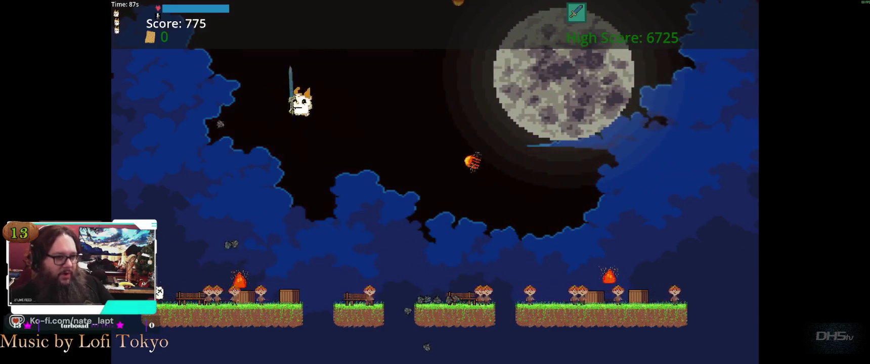
{"action": "key", "text": "Up"}
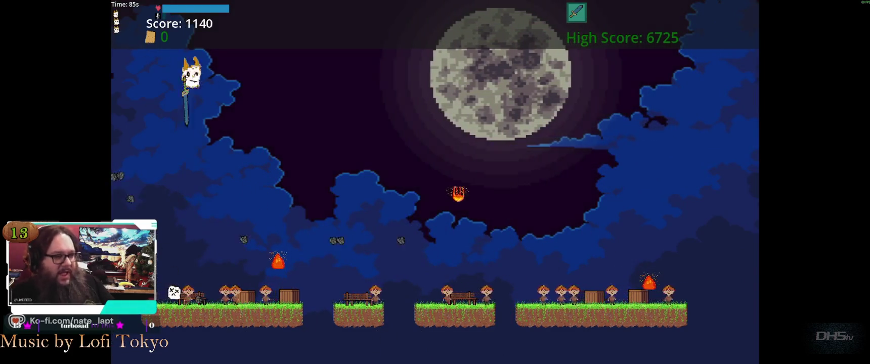
{"action": "key", "text": "Up"}
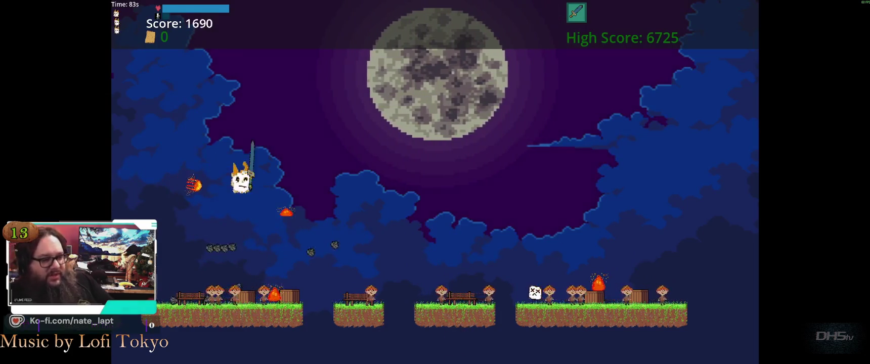
{"action": "key", "text": "Up"}
{"action": "key", "text": "Up"}
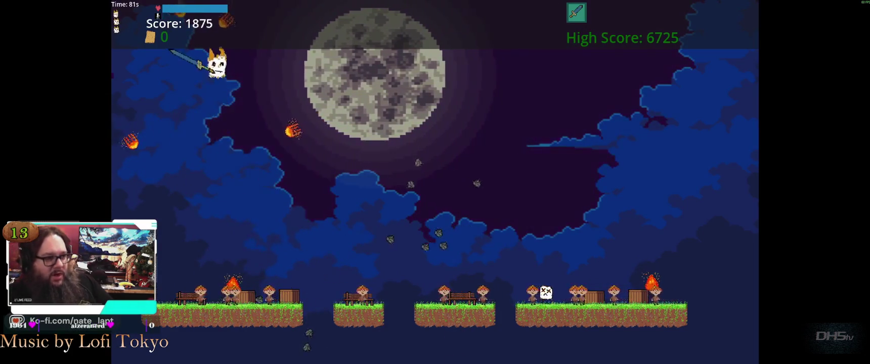
{"action": "key", "text": "Up"}
{"action": "key", "text": "Up"}
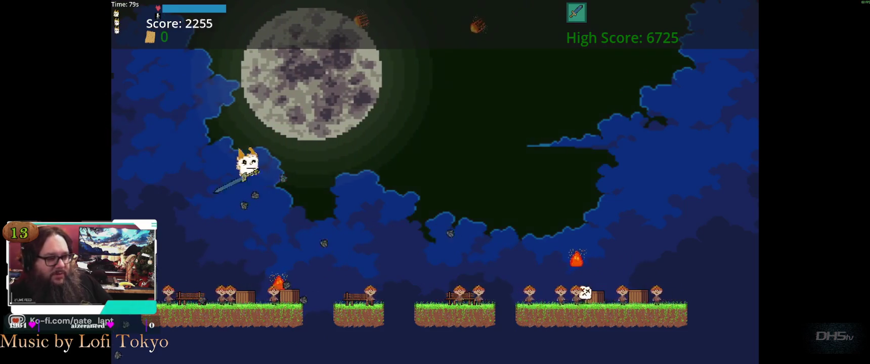
{"action": "key", "text": "Up"}
{"action": "key", "text": "Up"}
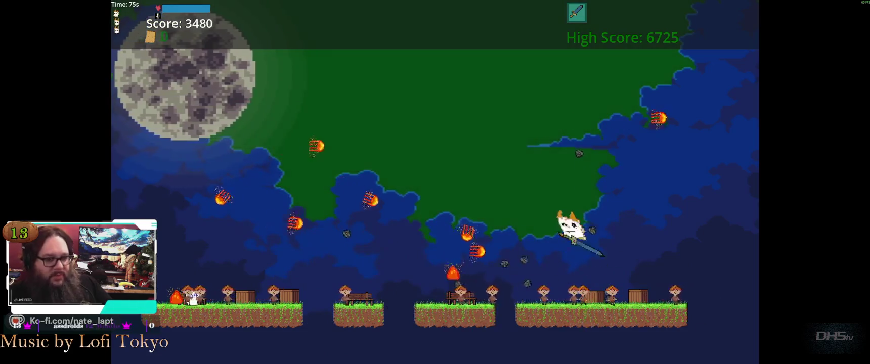
{"action": "key", "text": "Up"}
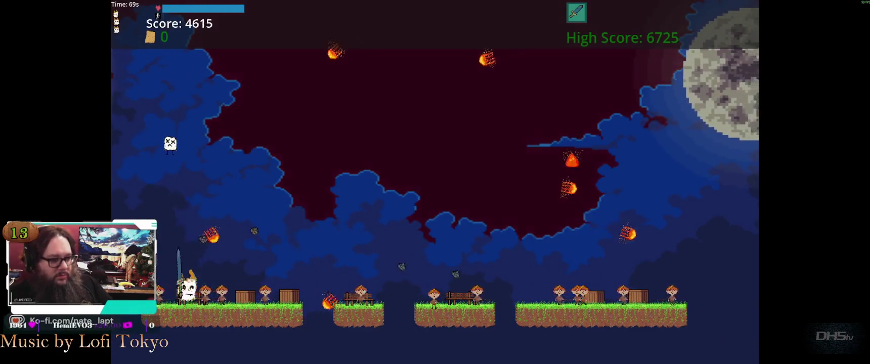
- Keep the cat airborne over both gaps, dodging fireballs until the run ends at 7755 points
{"action": "key", "text": "Up"}
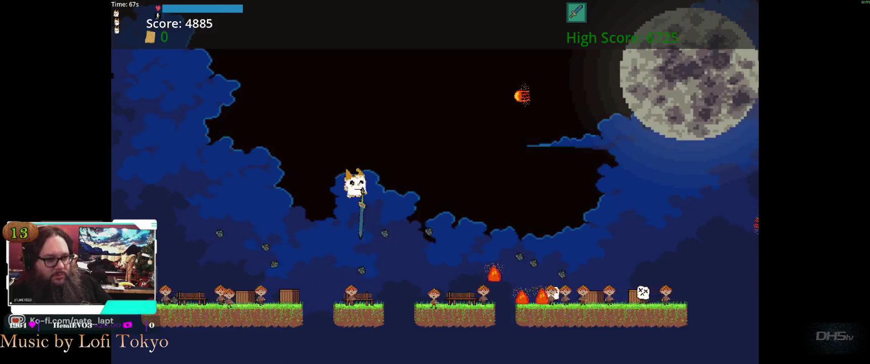
{"action": "key", "text": "Up"}
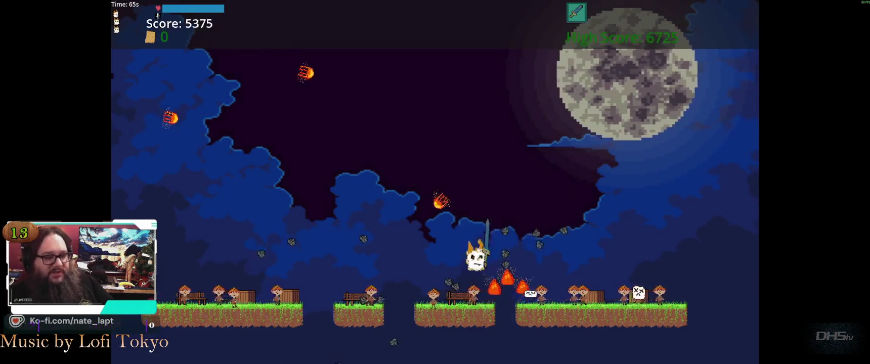
{"action": "key", "text": "Up"}
{"action": "key", "text": "Up"}
{"action": "key", "text": "Up"}
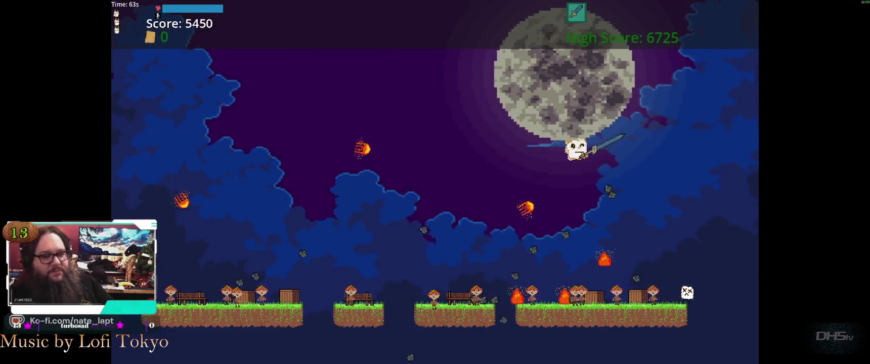
{"action": "key", "text": "Up"}
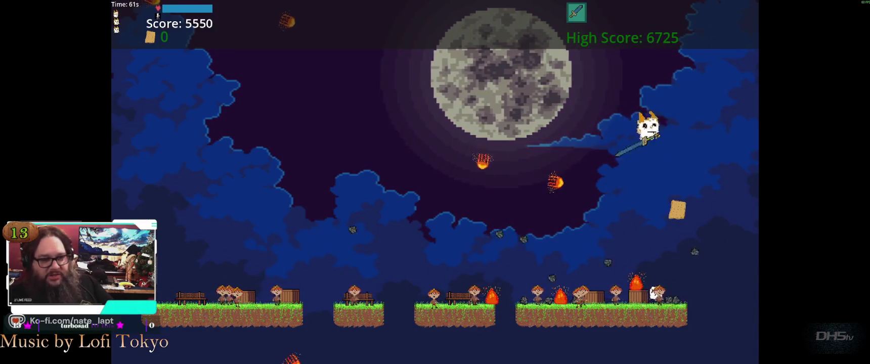
{"action": "key", "text": "Up"}
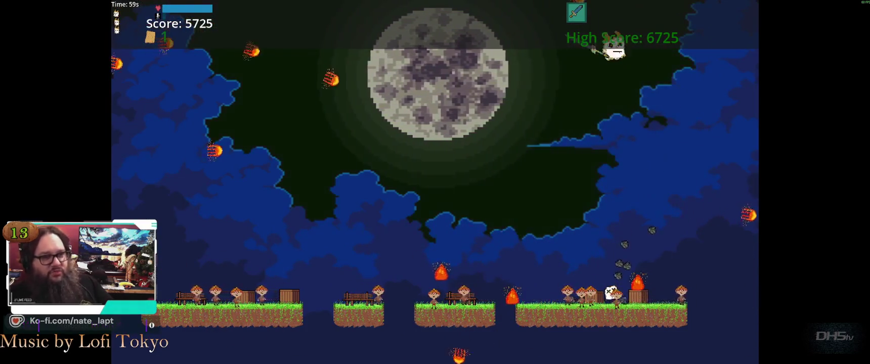
{"action": "key", "text": "Up"}
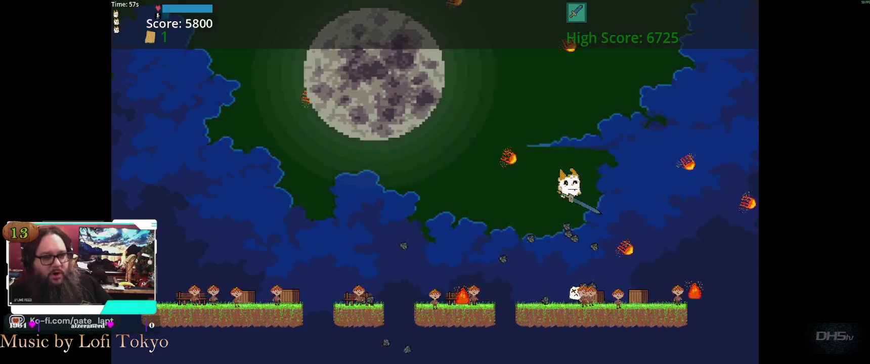
{"action": "key", "text": "Up"}
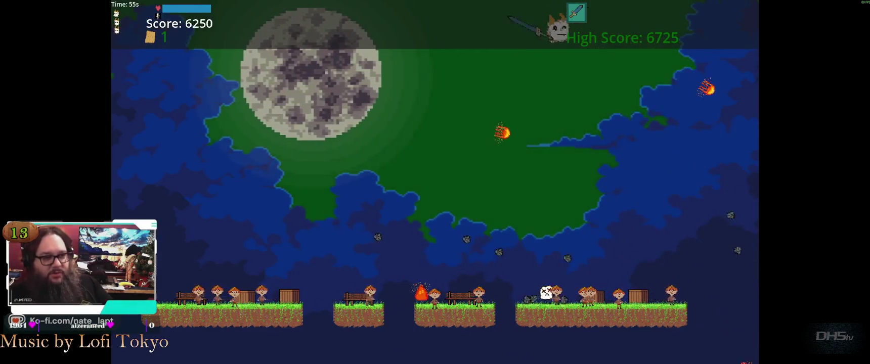
{"action": "key", "text": "Up"}
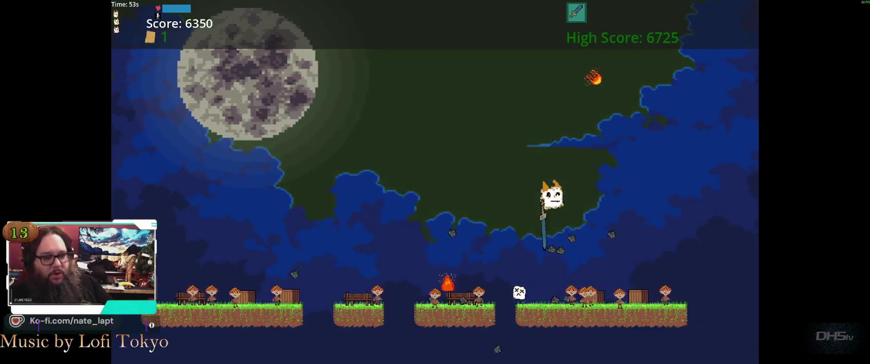
{"action": "key", "text": "Up"}
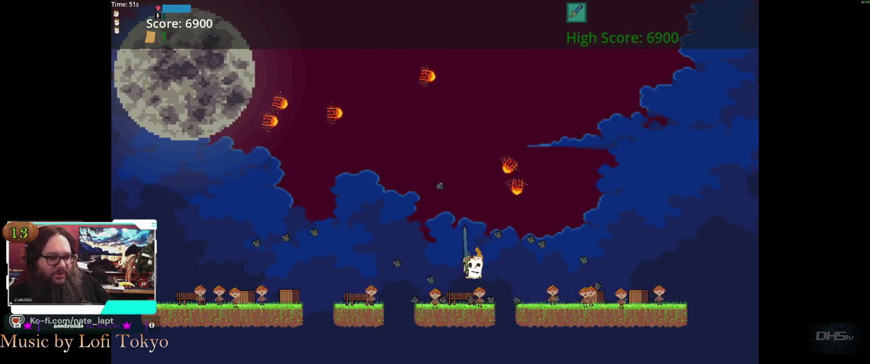
{"action": "key", "text": "Up"}
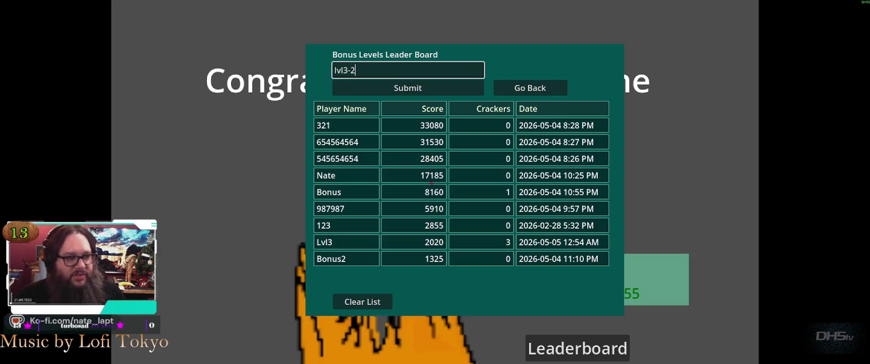
- Submit the name to the bonus leaderboard, restart the level, and jump onto the first ledge
{"action": "left_click", "coordinate": [410, 92]}
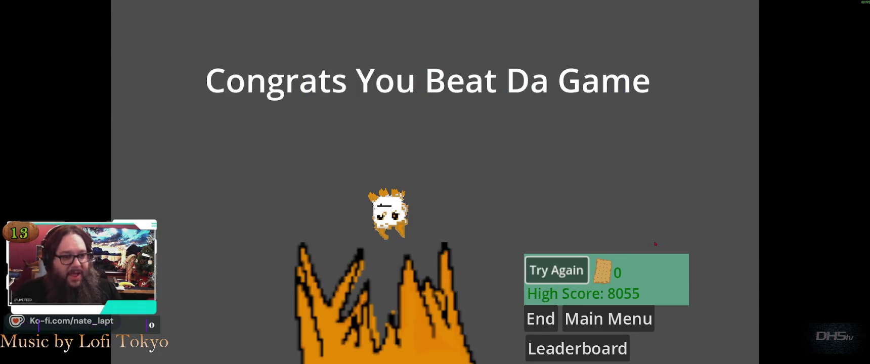
{"action": "left_click", "coordinate": [556, 270]}
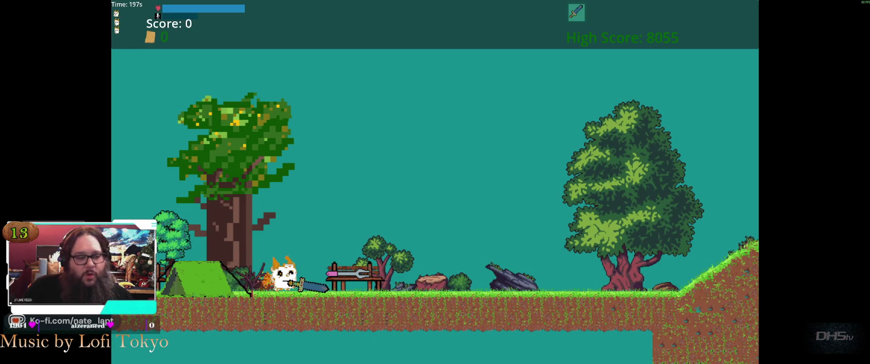
{"action": "key", "text": "Right"}
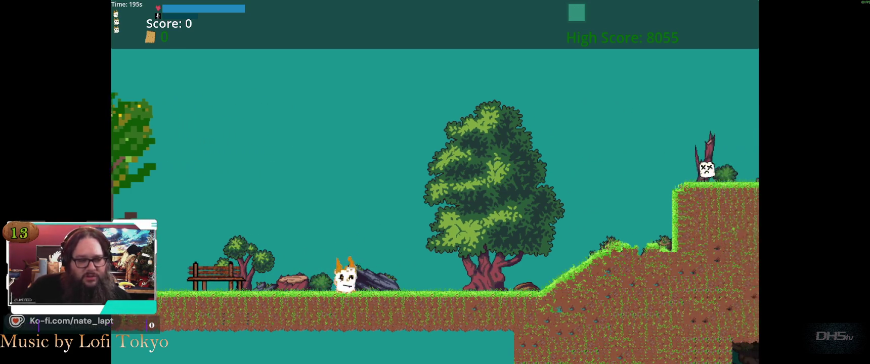
{"action": "key", "text": "space"}
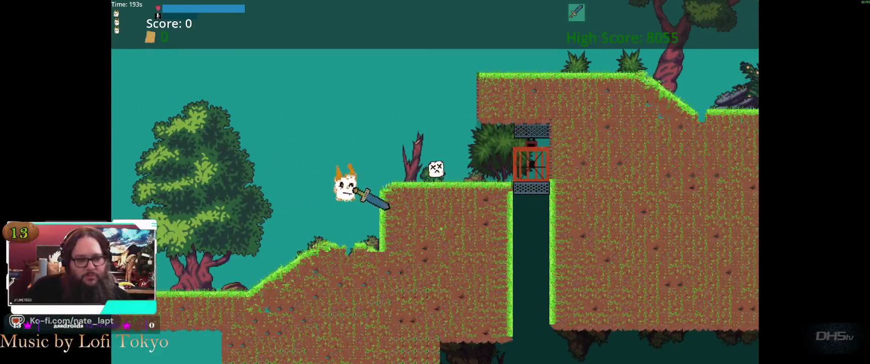
{"action": "key", "text": "space"}
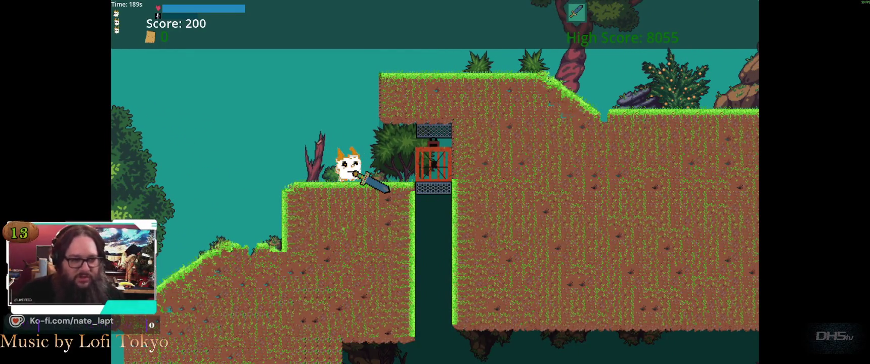
- Drop into the lower cave, run right across the gap, then head left into the pit
{"action": "key", "text": "Right"}
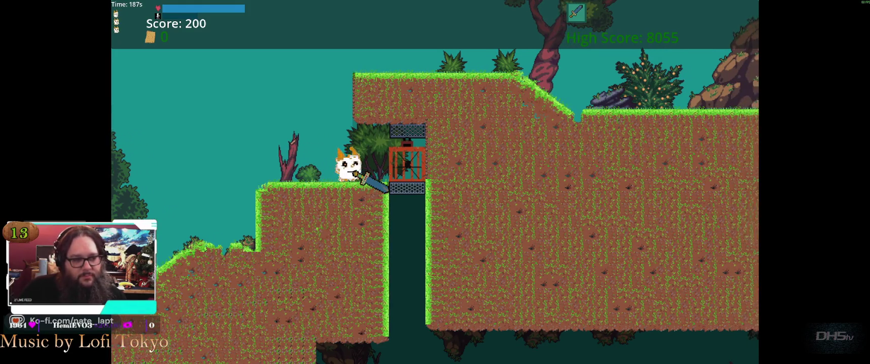
{"action": "key", "text": "Right"}
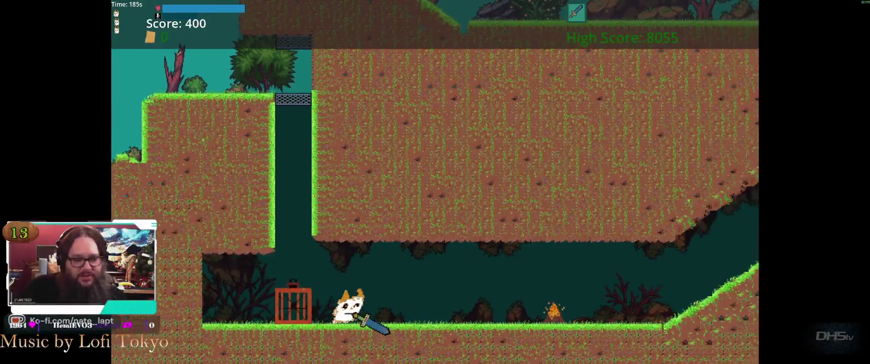
{"action": "key", "text": "Right"}
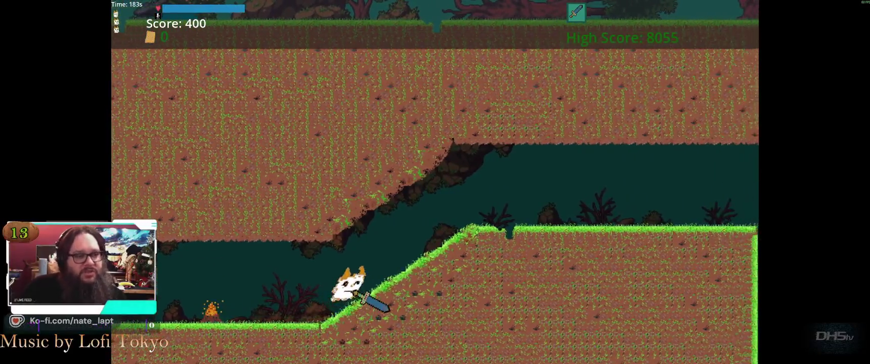
{"action": "key", "text": "space"}
{"action": "key", "text": "Right"}
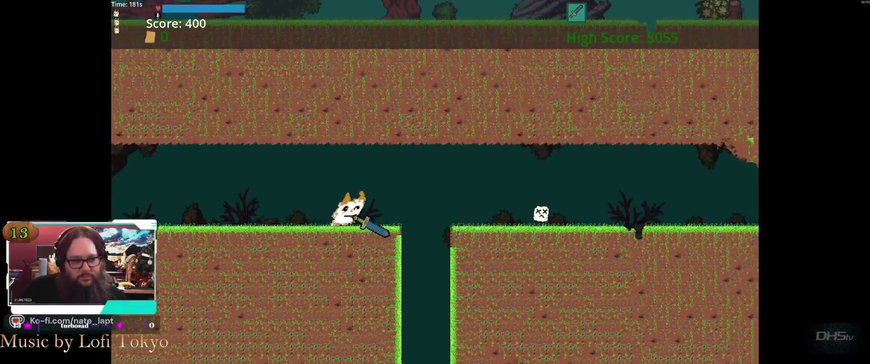
{"action": "key", "text": "Left"}
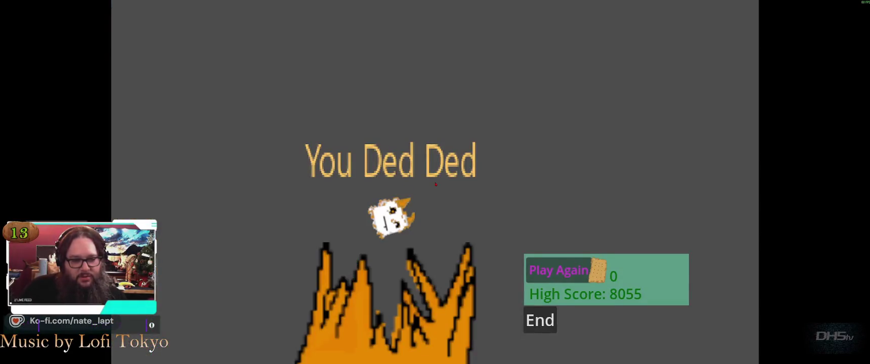
- Restart from the game-over screen, then pause and exit the game
{"action": "key", "text": "Return"}
{"action": "key", "text": "Escape"}
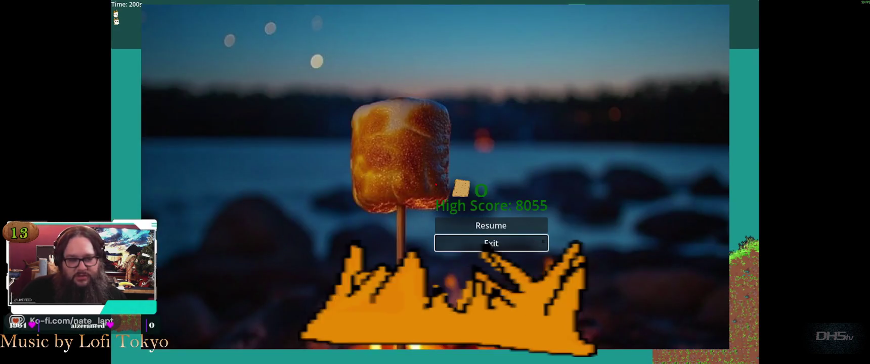
{"action": "key", "text": "Return"}
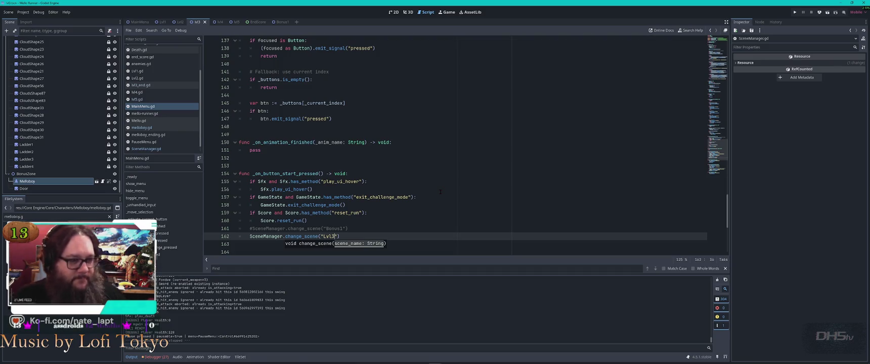
- Move to the end of line 162 in MainMenu.gd, then switch to the Bonus1 scene
{"action": "key", "text": "End"}
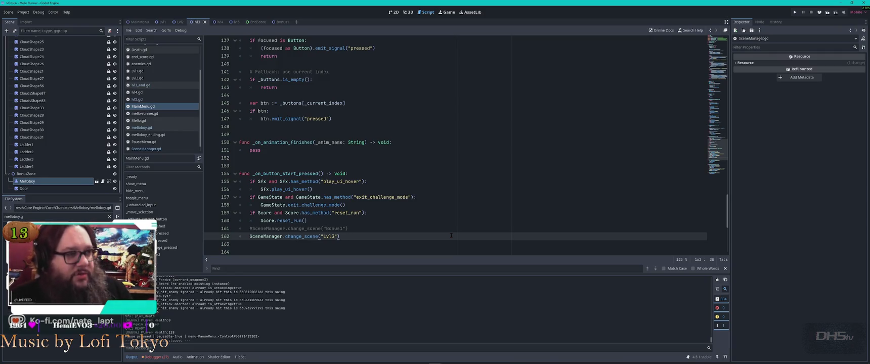
{"action": "left_click", "coordinate": [276, 22]}
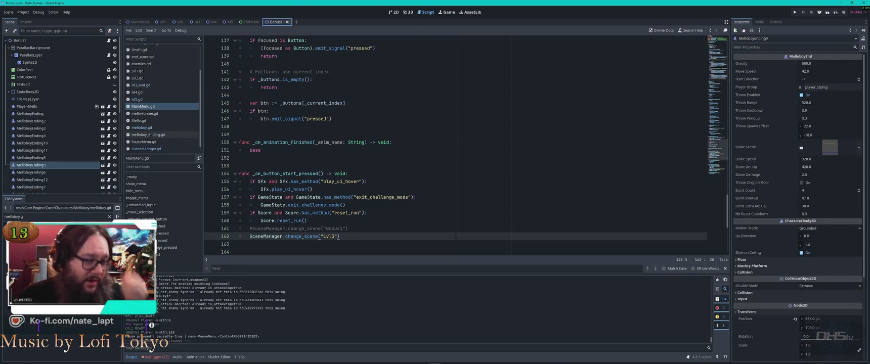
- Open Bonus1.gd and search it for 'scene', stepping through the matches
{"action": "scroll", "coordinate": [162, 81], "scroll_direction": "up", "scroll_amount": 3}
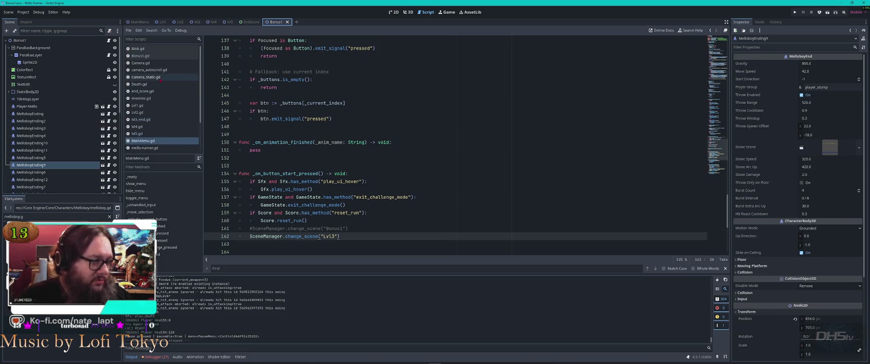
{"action": "left_click", "coordinate": [140, 56]}
{"action": "left_click", "coordinate": [461, 155]}
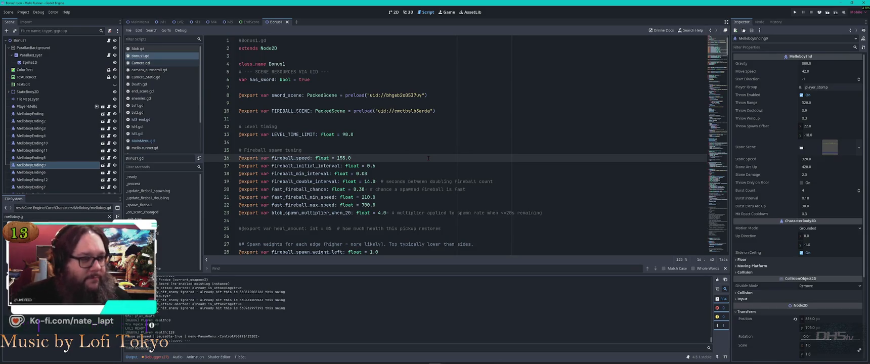
{"action": "key", "text": "ctrl+f"}
{"action": "type", "text": "scene"}
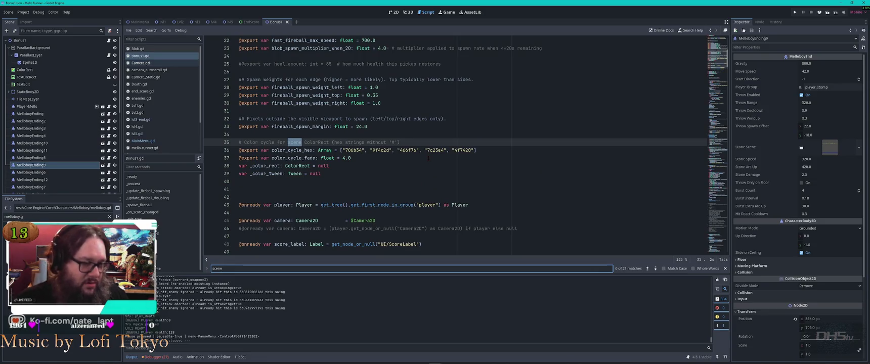
{"action": "key", "text": "Return"}
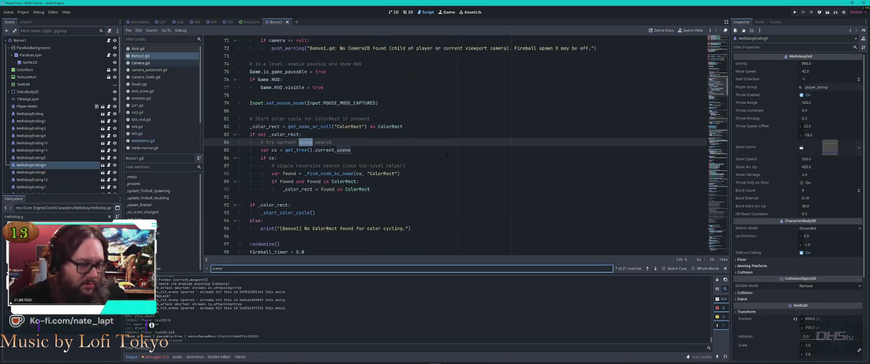
{"action": "key", "text": "Return"}
{"action": "key", "text": "Return"}
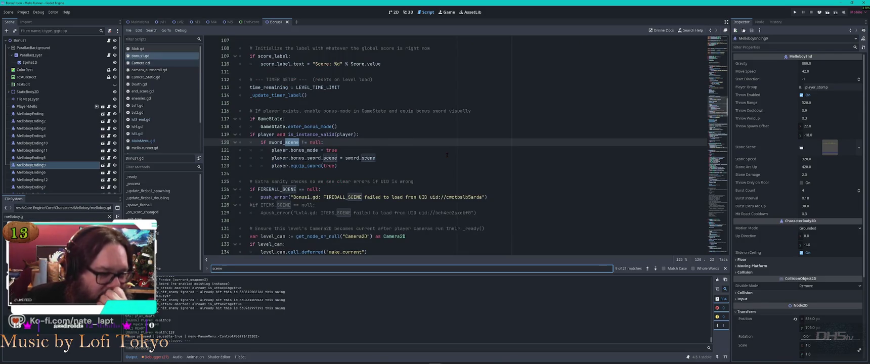
{"action": "key", "text": "Return"}
{"action": "key", "text": "Return"}
{"action": "key", "text": "Return"}
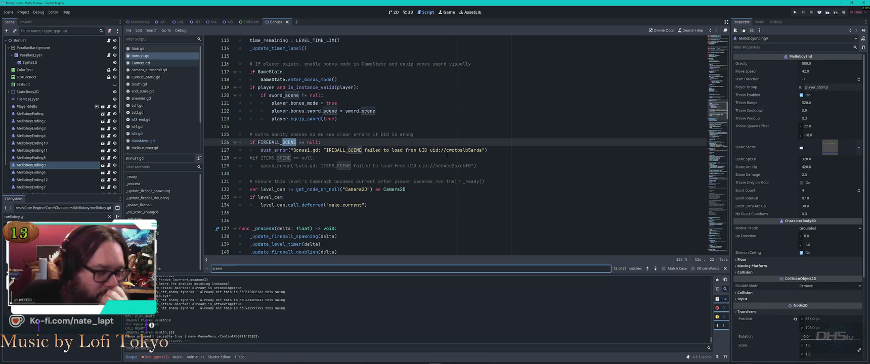
- Search for 'lvl', close the search, and filter the FileSystem panel for 'game'
{"action": "type", "text": "lvl"}
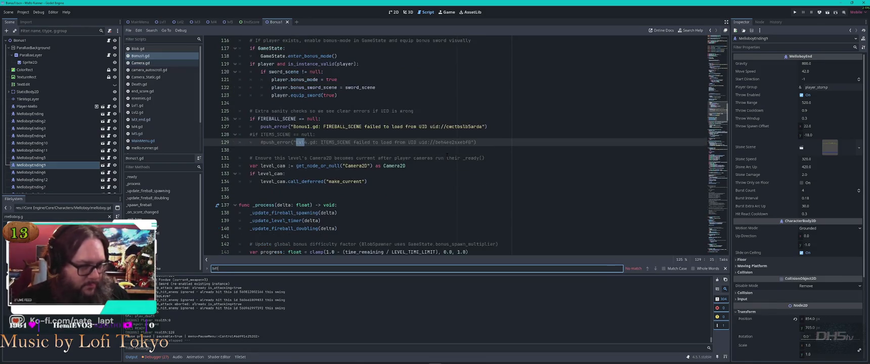
{"action": "key", "text": "Escape"}
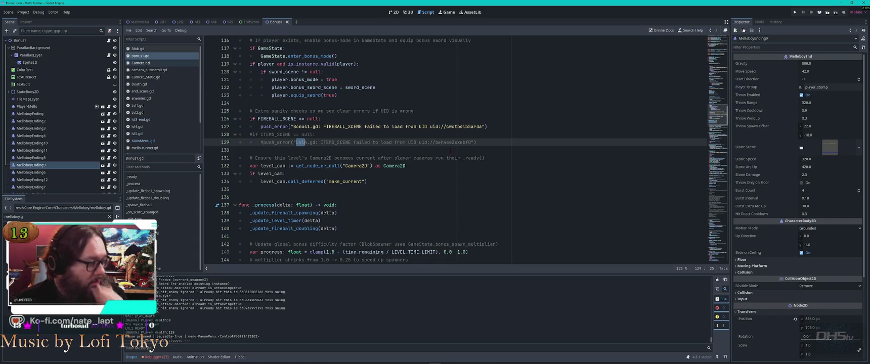
{"action": "left_click", "coordinate": [43, 216]}
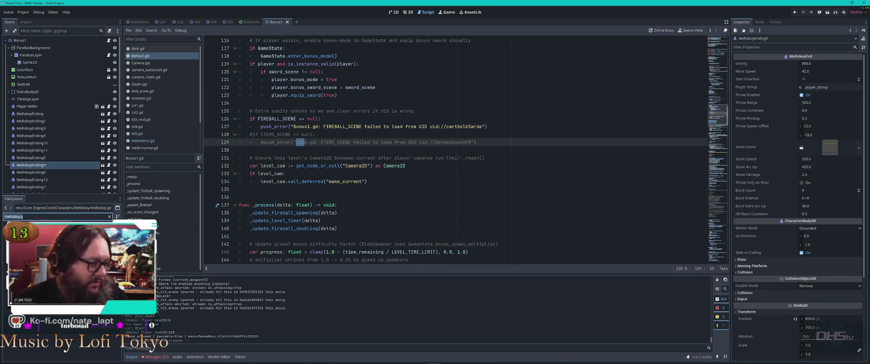
{"action": "type", "text": "game"}
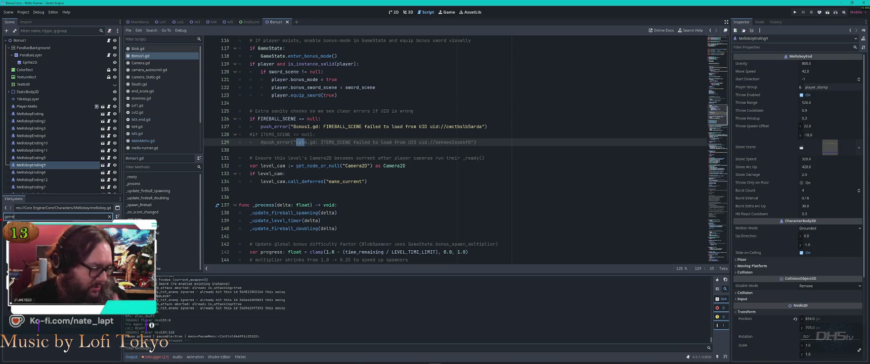